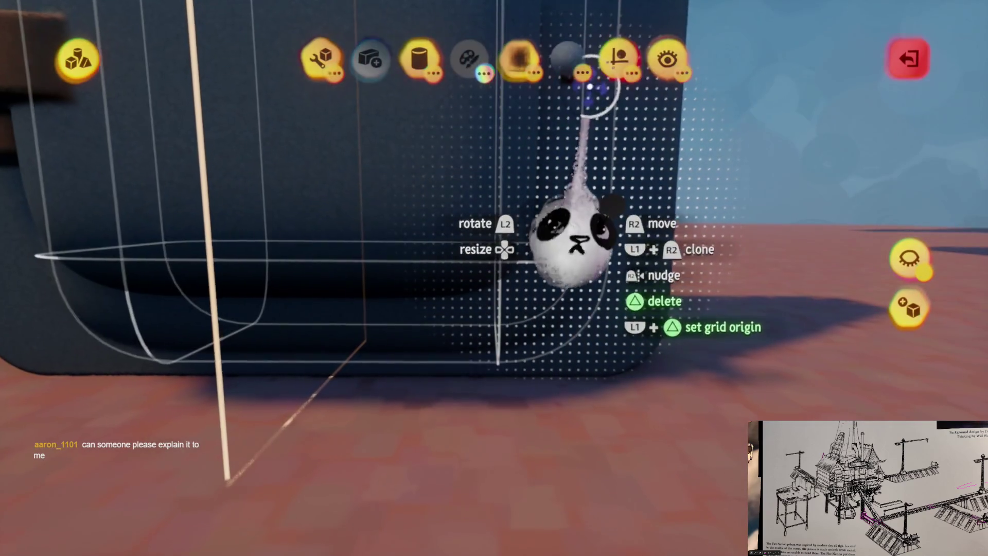
# Step: Check the sculpting tool options, then return to the door in the wall
pyautogui.click(617, 57)
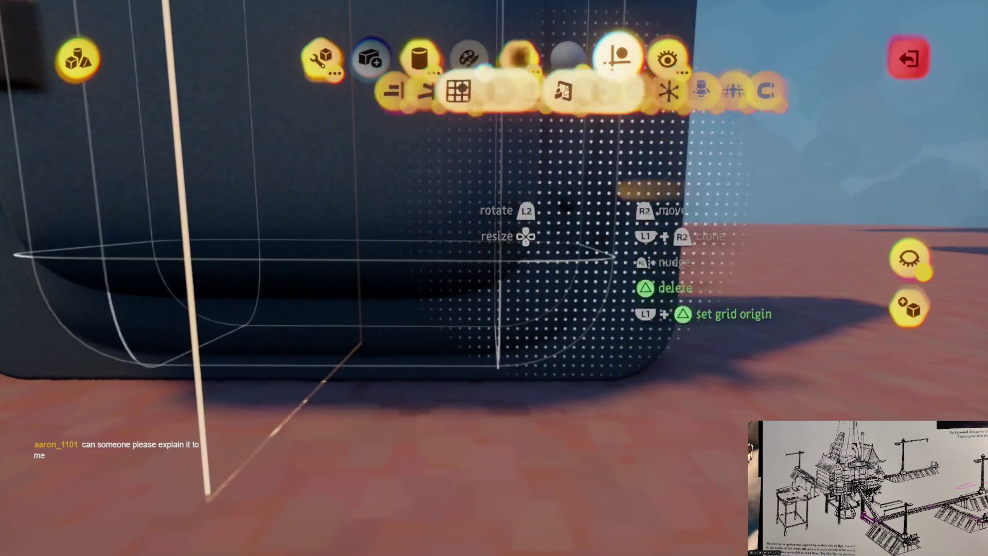
pyautogui.press('Escape')
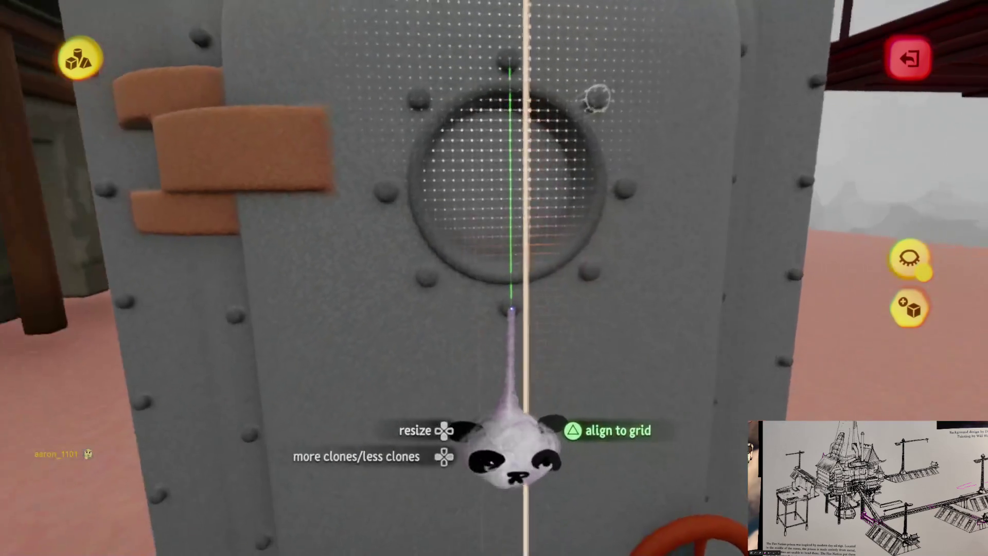
# Step: Check the guide options, leave the stamp tool, and drag an orange hinge piece down the door
pyautogui.press('Escape')
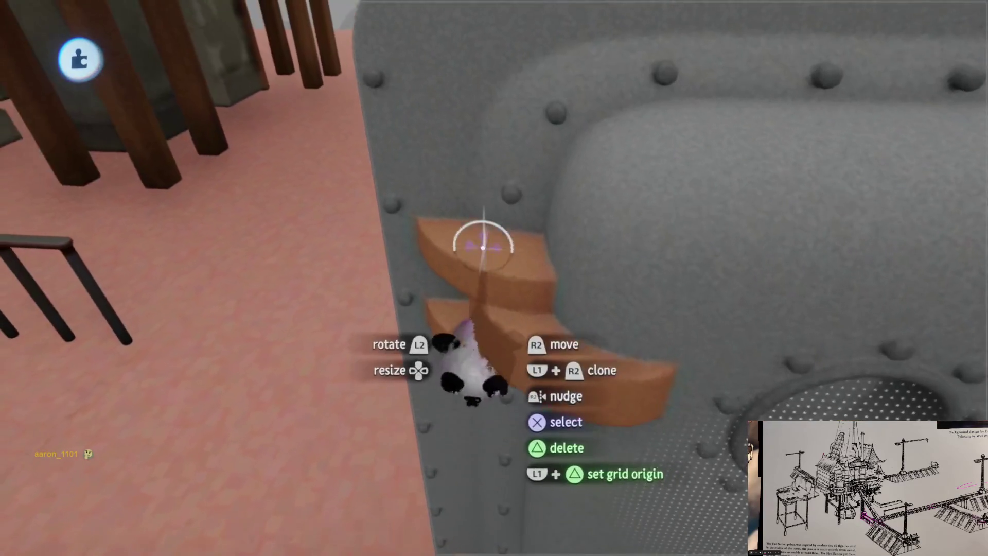
pyautogui.click(616, 62)
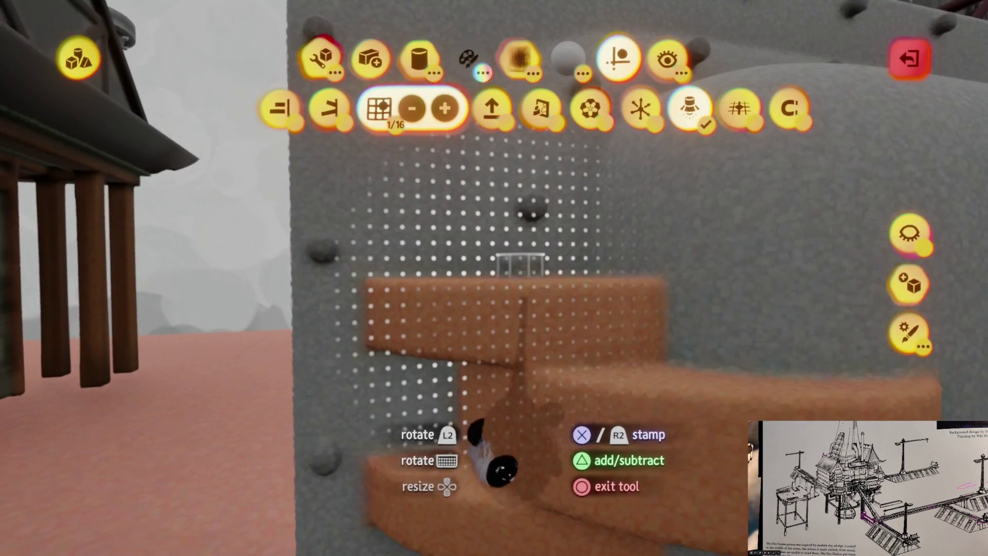
pyautogui.press('Escape')
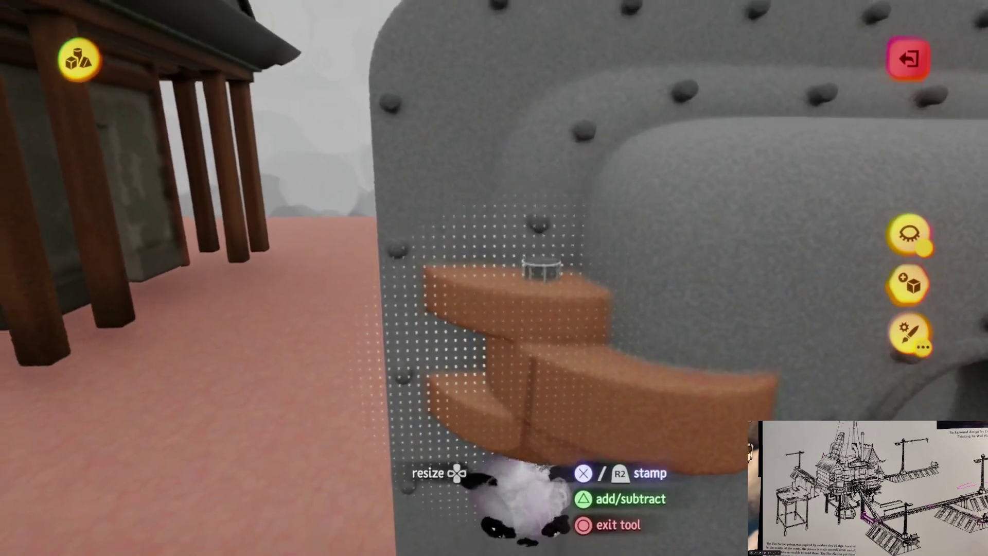
pyautogui.click(623, 194)
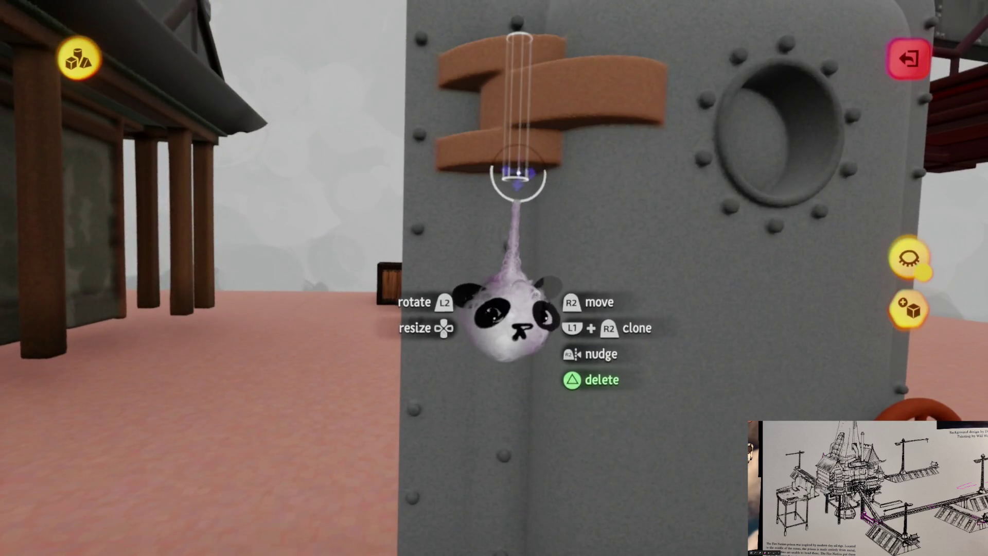
pyautogui.moveTo(518, 175)
pyautogui.mouseDown()
pyautogui.moveTo(512, 386)
pyautogui.moveTo(503, 346)
pyautogui.moveTo(512, 353)
pyautogui.moveTo(516, 299)
pyautogui.mouseUp()
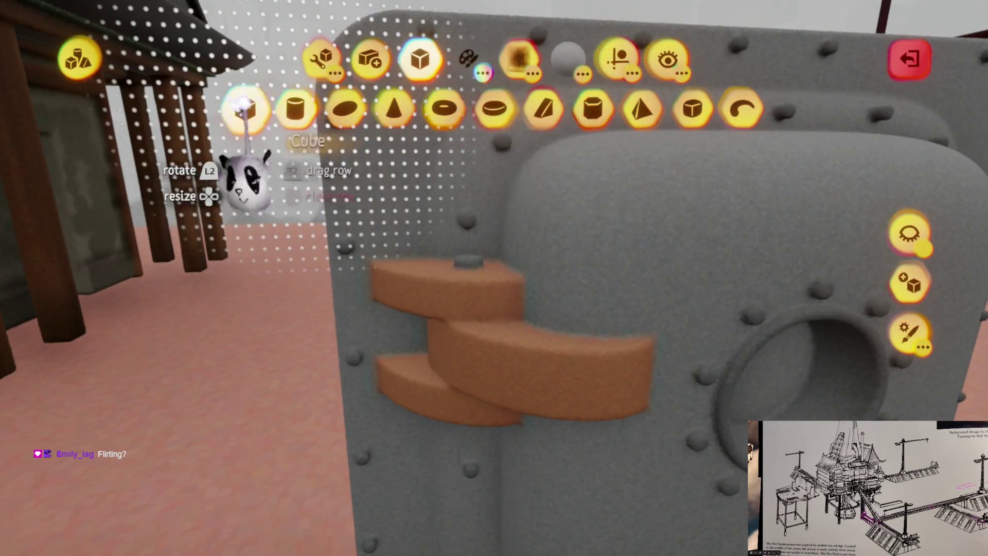
# Step: Stamp a cube and move and stretch it into a block beside the hinge
pyautogui.click(244, 105)
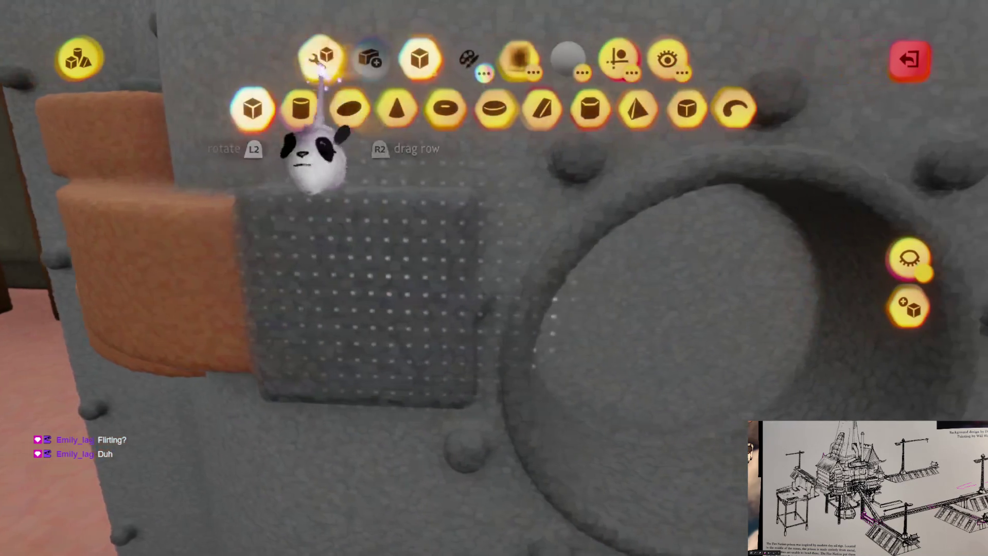
pyautogui.click(370, 170)
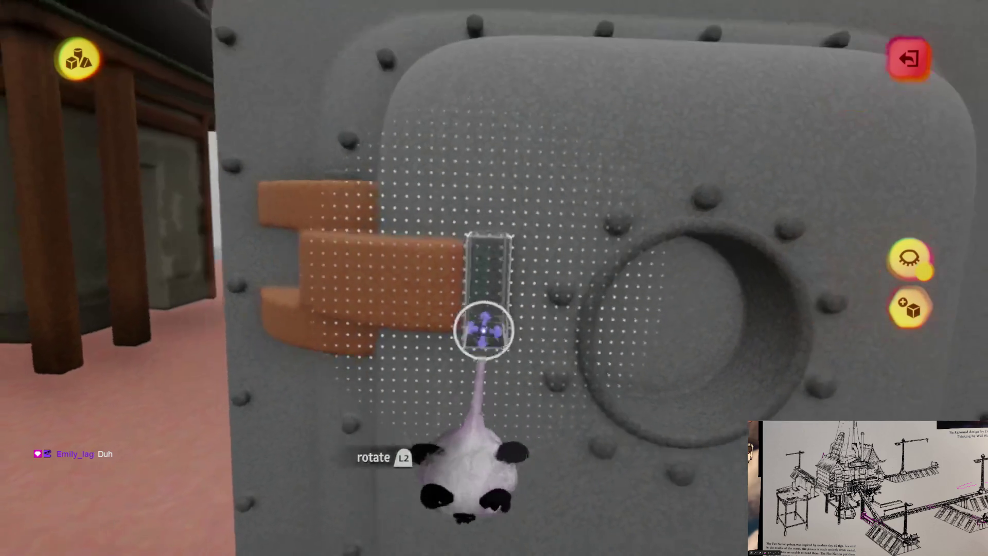
pyautogui.moveTo(476, 331)
pyautogui.mouseDown()
pyautogui.moveTo(503, 251)
pyautogui.moveTo(371, 269)
pyautogui.mouseUp()
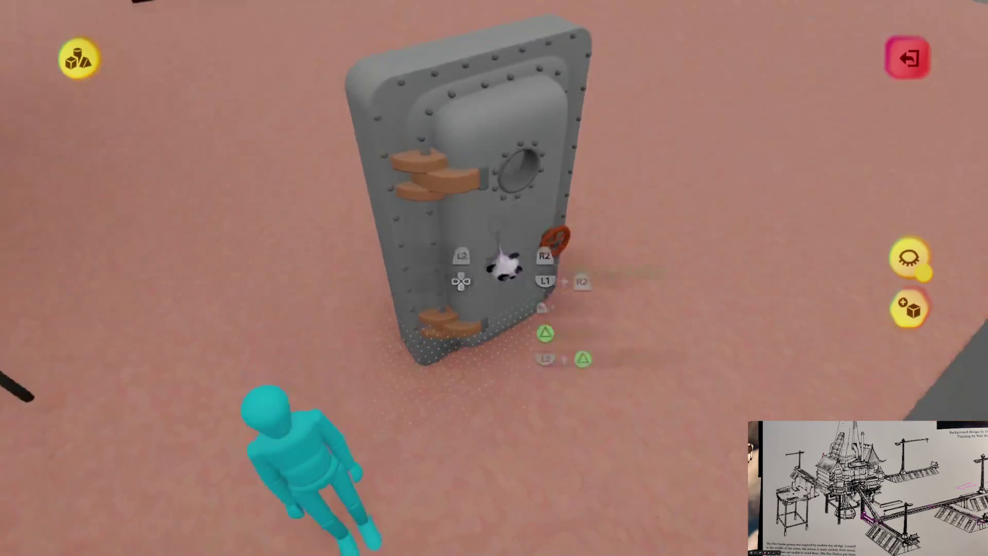
pyautogui.moveTo(504, 266)
pyautogui.mouseDown()
pyautogui.moveTo(496, 441)
pyautogui.moveTo(480, 397)
pyautogui.moveTo(515, 360)
pyautogui.mouseUp()
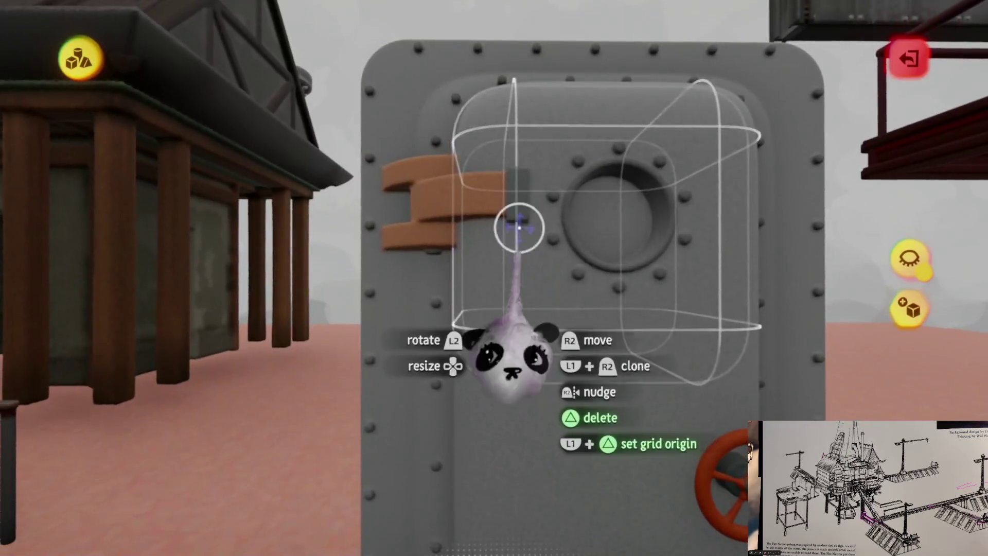
pyautogui.moveTo(519, 226); pyautogui.dragTo(496, 209)
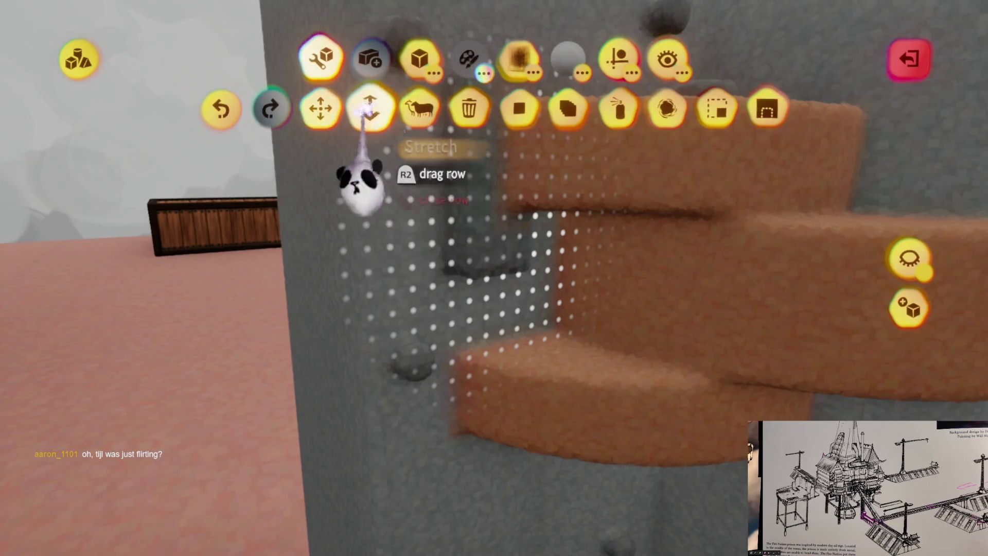
pyautogui.click(368, 109)
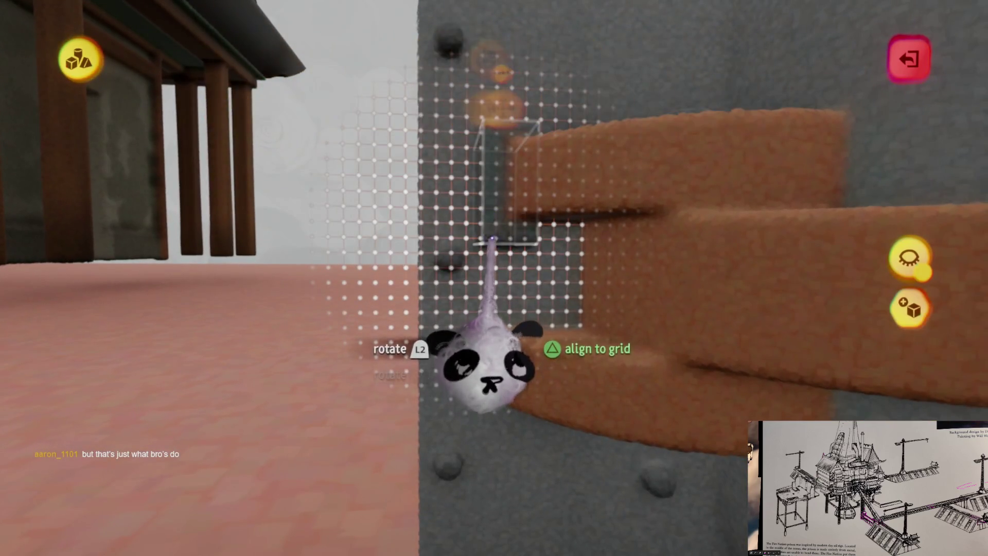
pyautogui.moveTo(492, 219)
pyautogui.mouseDown()
pyautogui.moveTo(491, 342)
pyautogui.moveTo(494, 331)
pyautogui.mouseUp()
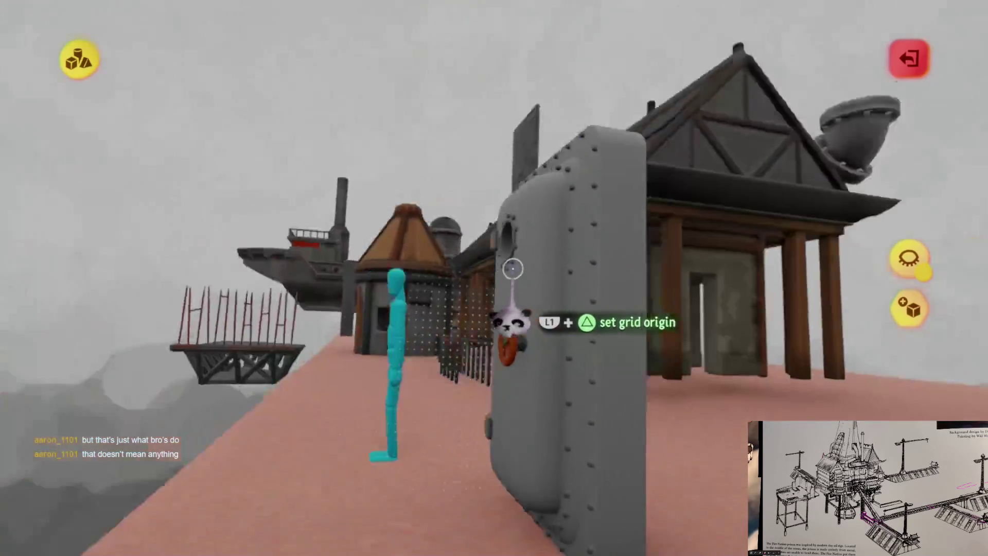
# Step: Raise the door sculpture's surface slider to 100% for darker metal, then resume sculpting
pyautogui.press('Escape')
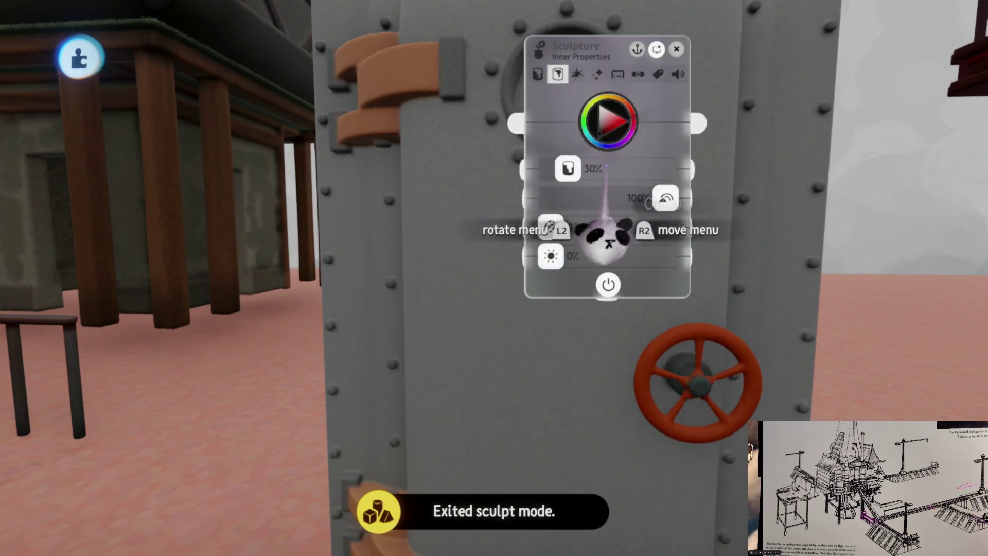
pyautogui.moveTo(608, 285); pyautogui.dragTo(650, 282)
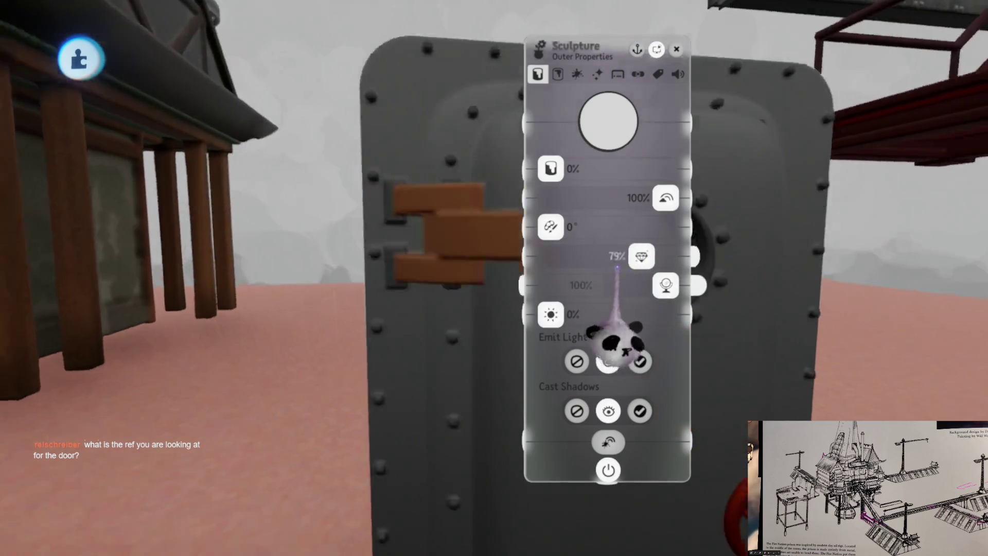
pyautogui.press('Escape')
pyautogui.click(496, 265)
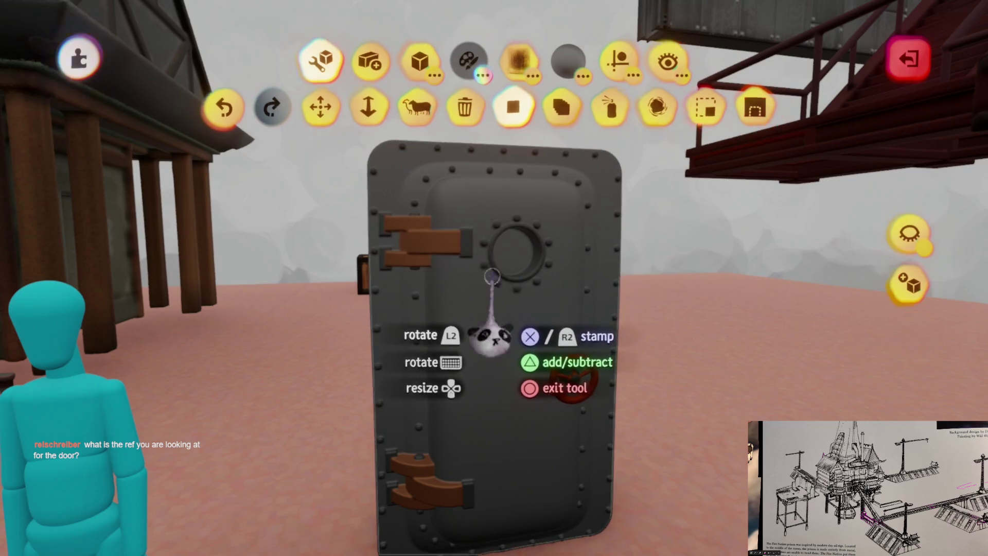
# Step: Re-enter sculpting on the door and choose the flat disc shape
pyautogui.press('Escape')
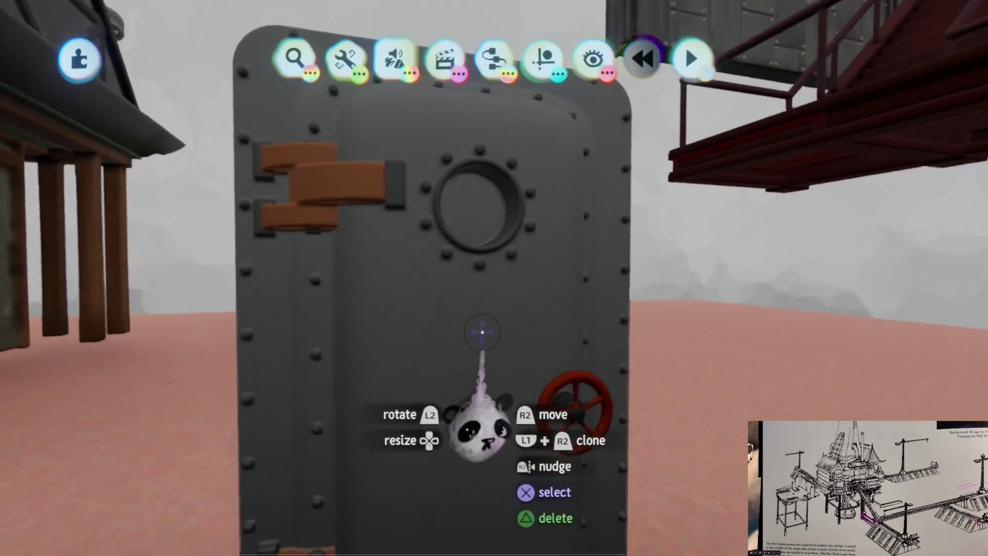
pyautogui.doubleClick(483, 332)
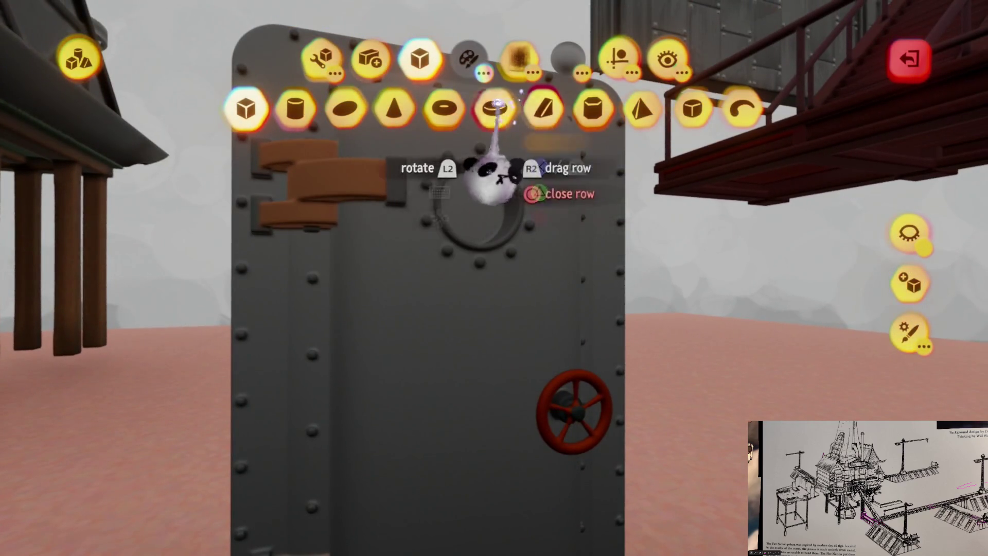
pyautogui.click(496, 106)
# Step: Spray-paint grey over the door's middle with a sphere brush
pyautogui.click(320, 58)
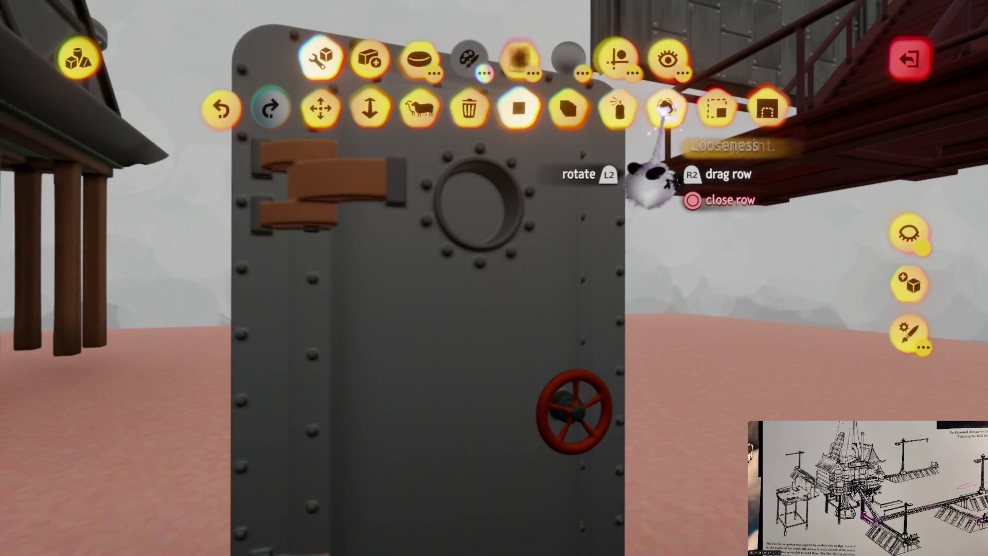
pyautogui.click(617, 109)
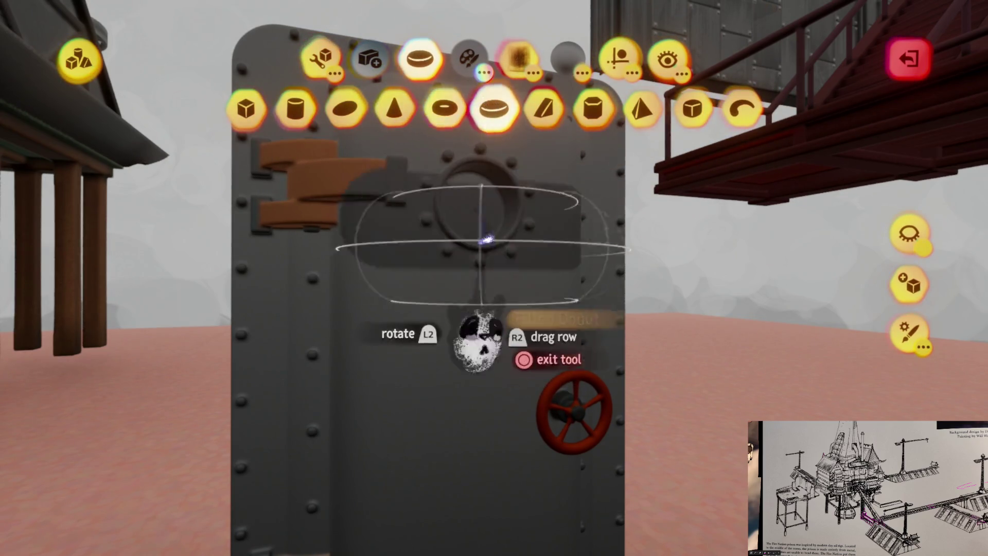
pyautogui.click(342, 109)
pyautogui.press('c')
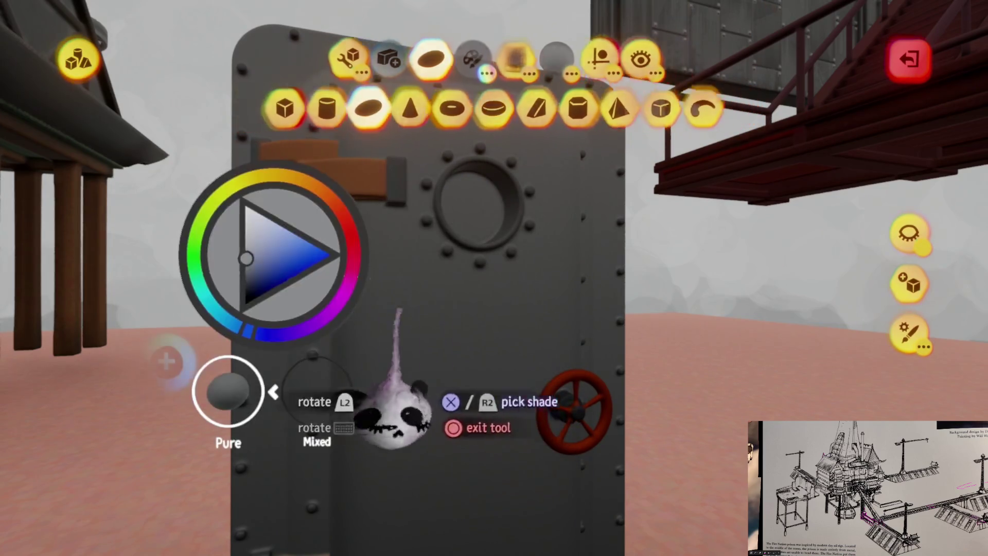
pyautogui.press('Escape')
pyautogui.press('c')
pyautogui.click(404, 391)
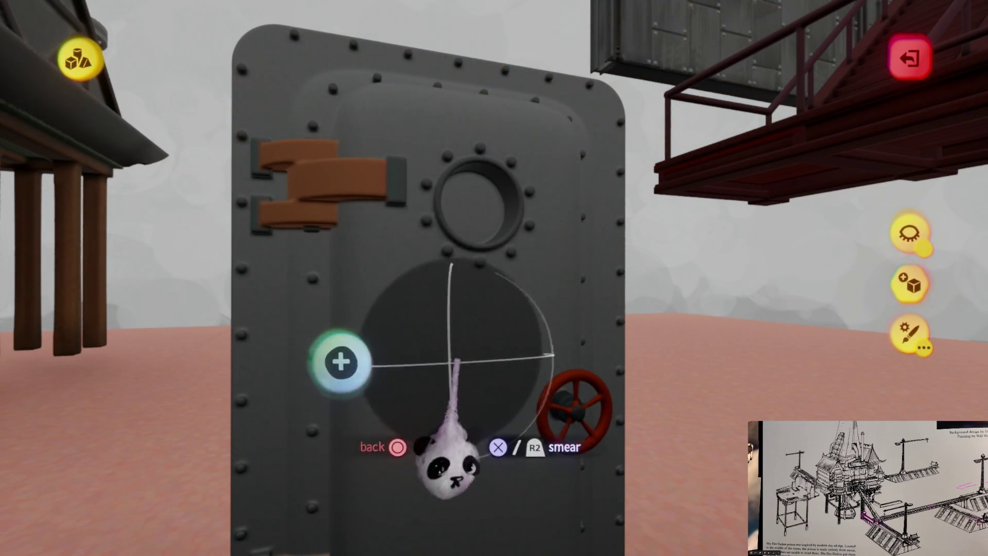
pyautogui.press('Escape')
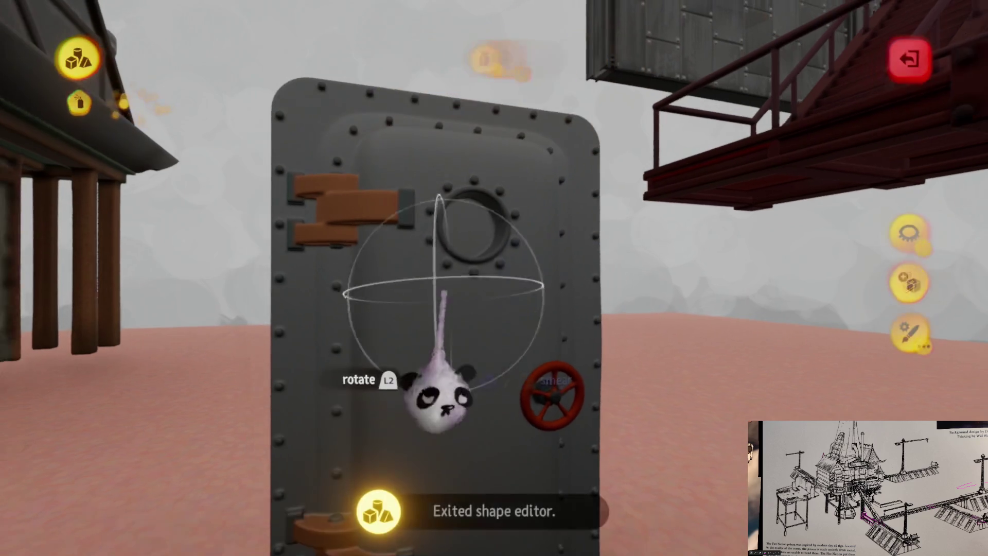
# Step: Pick a shade from the colour wheel and set the valve wheel solid on the door
pyautogui.click(618, 58)
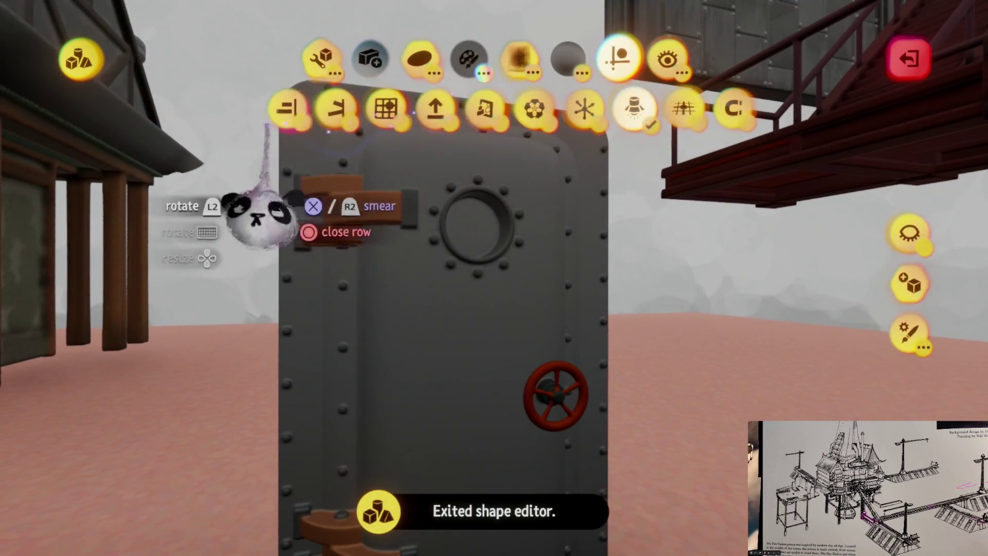
pyautogui.press('Escape')
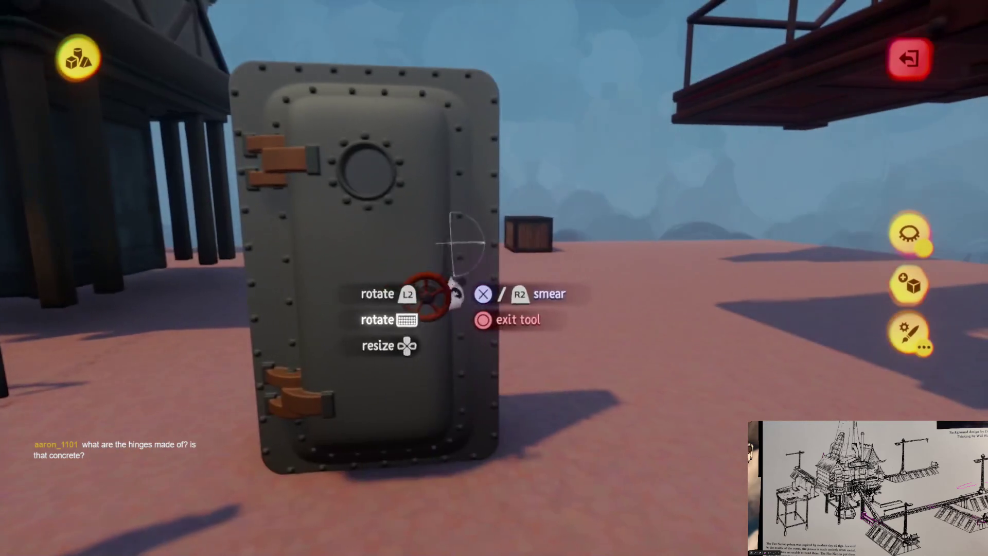
pyautogui.click(441, 297)
pyautogui.press('Escape')
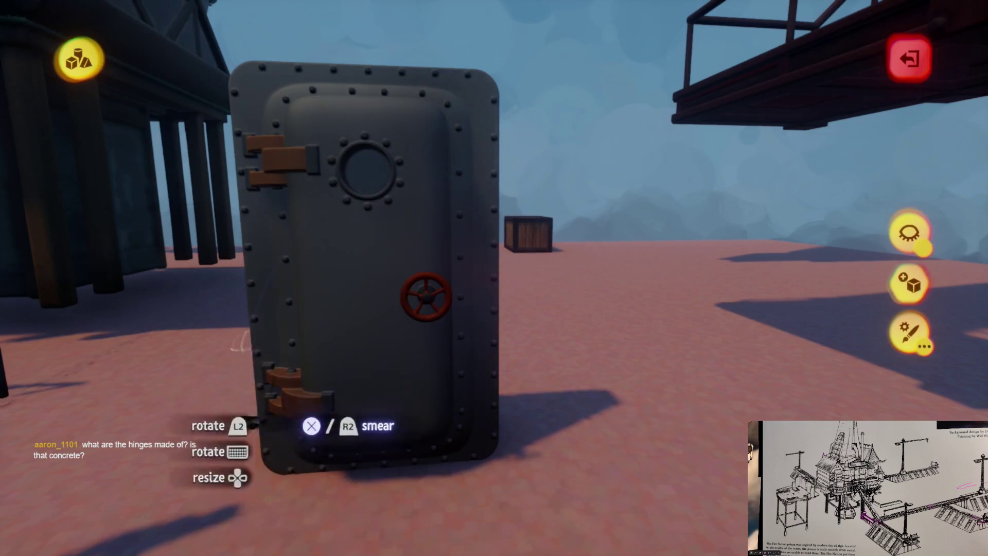
pyautogui.click(430, 261)
pyautogui.click(448, 196)
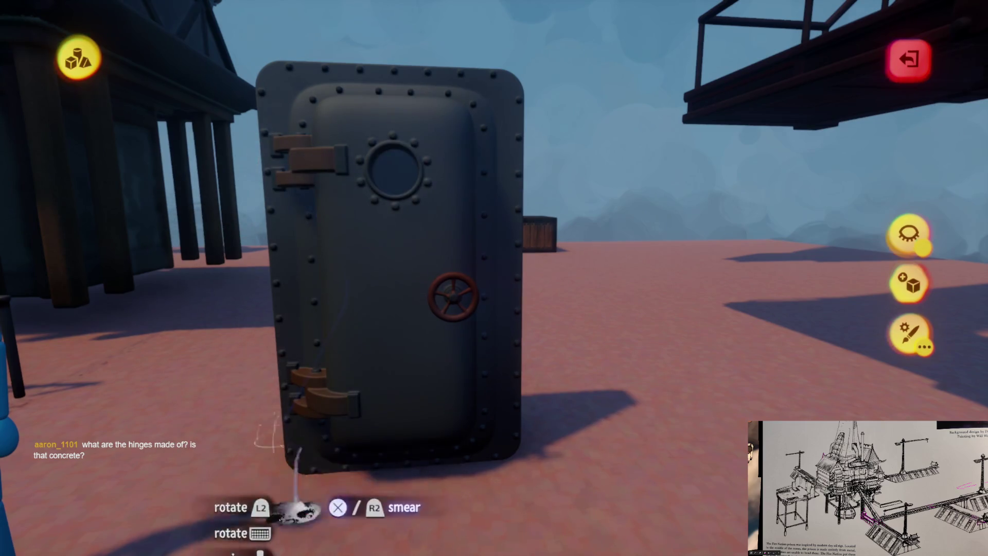
pyautogui.click(502, 255)
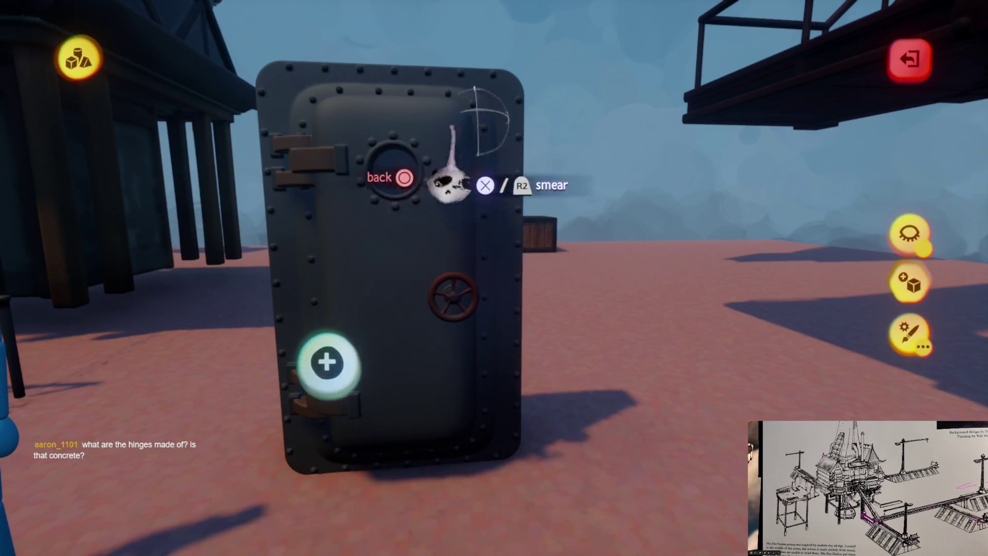
pyautogui.press('Escape')
pyautogui.press('Escape')
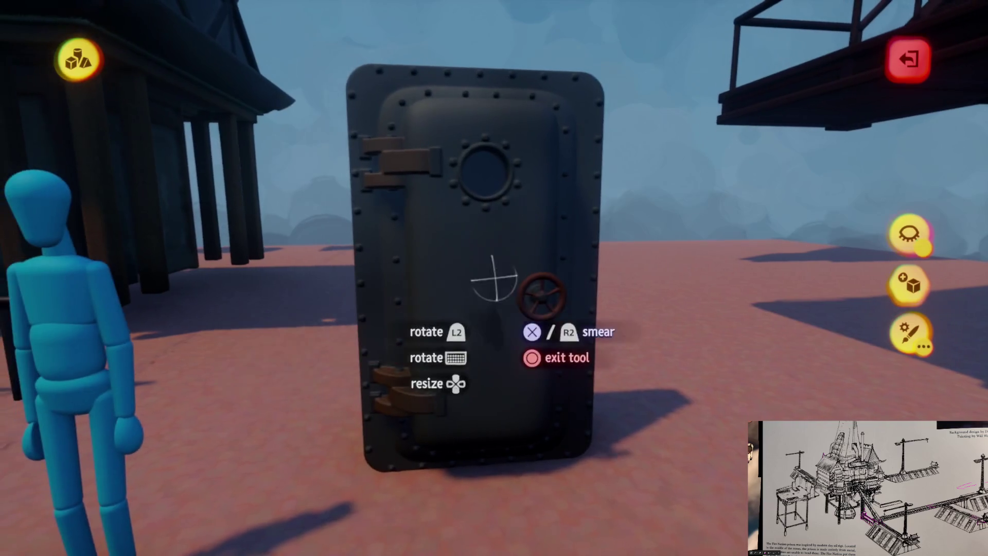
# Step: Switch the scene to grey Studio Lighting from the Guides options
pyautogui.press('Escape')
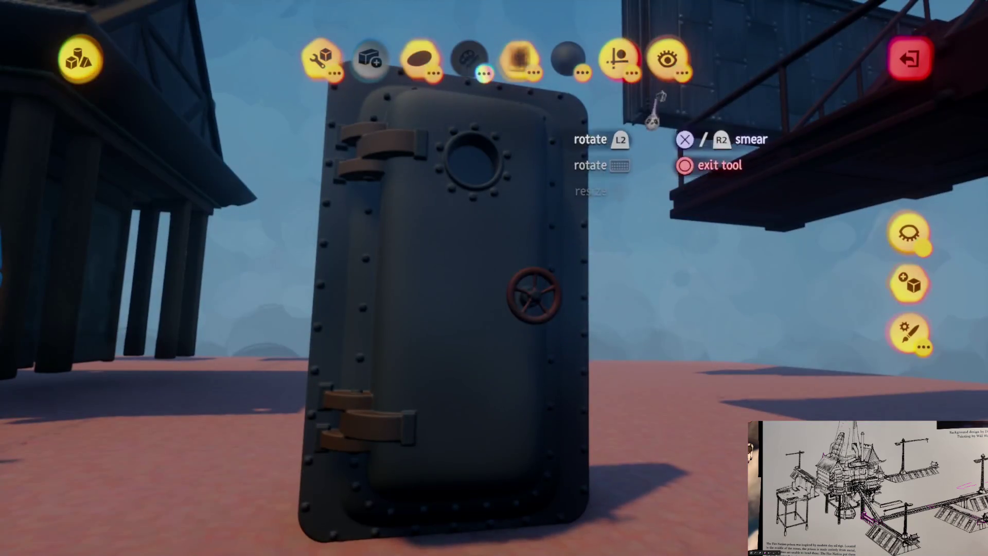
pyautogui.click(619, 58)
pyautogui.click(653, 110)
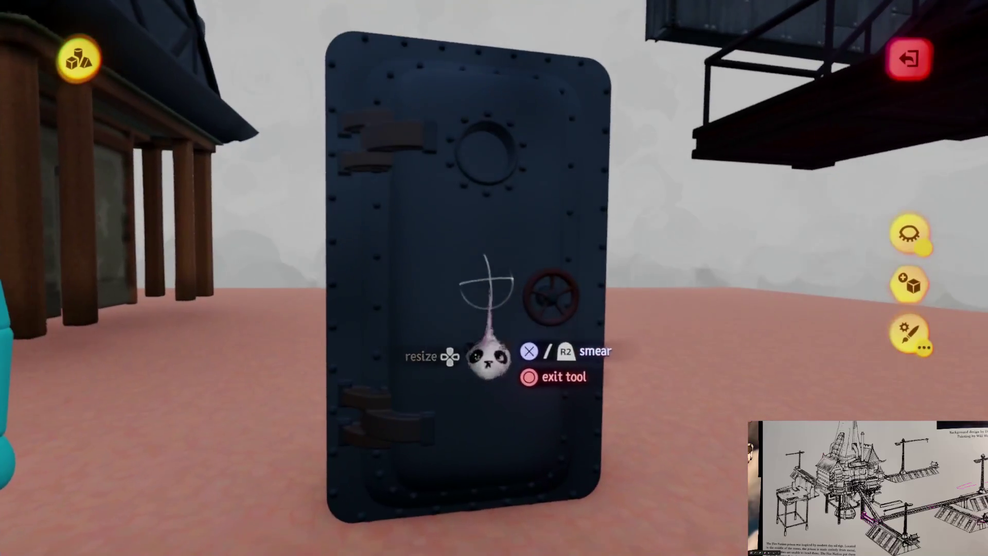
pyautogui.press('Escape')
# Step: Check the sculpture's Outer Properties and the shade picker, then exit sculpt mode
pyautogui.click(596, 353)
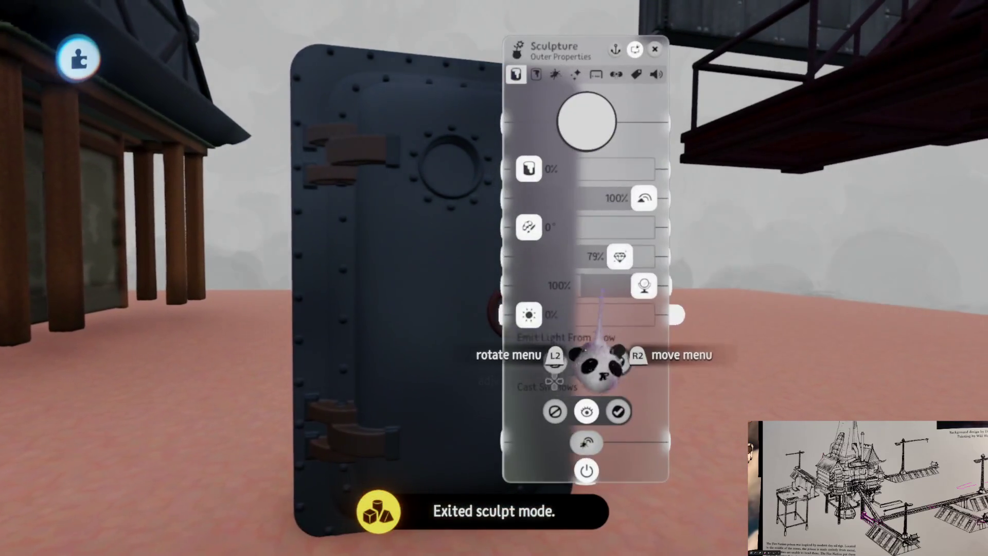
pyautogui.press('Escape')
pyautogui.click(468, 320)
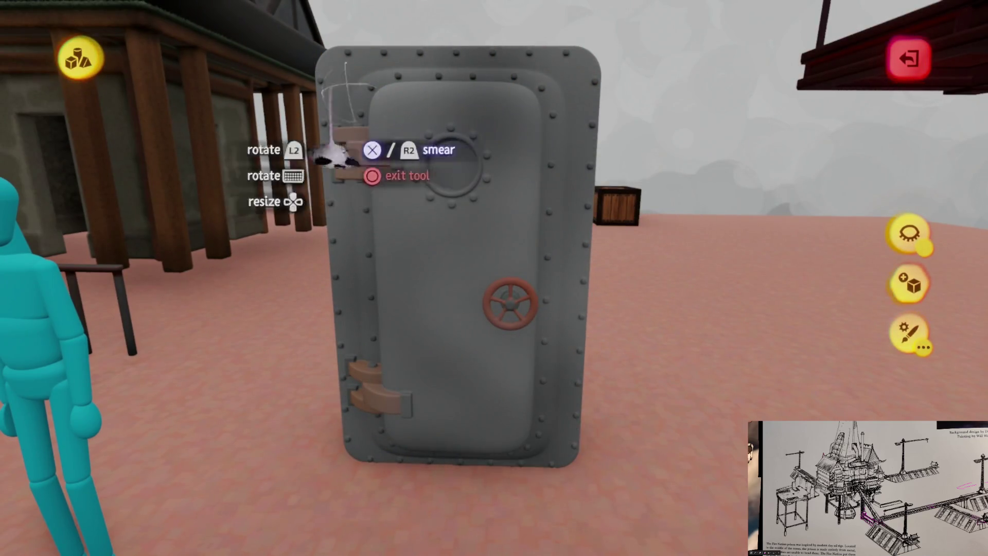
pyautogui.press('c')
pyautogui.press('Escape')
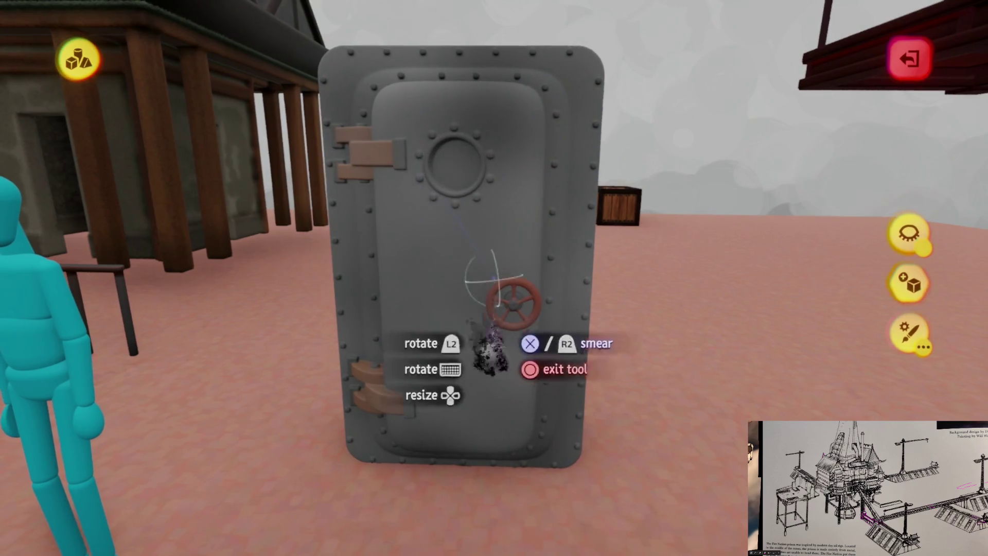
pyautogui.press('Escape')
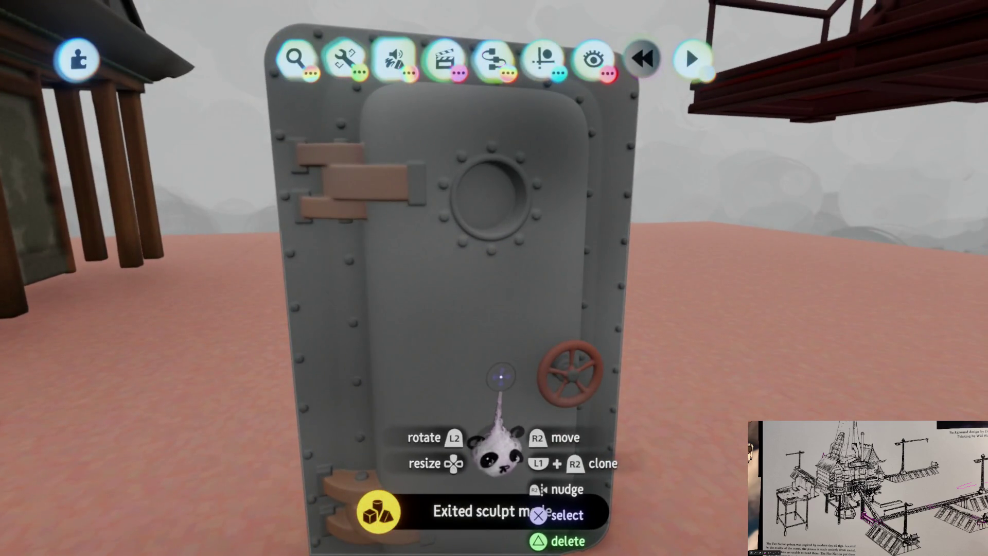
# Step: Orbit around the door from both sides, then resume sculpting with a new shape
pyautogui.moveTo(497, 371)
pyautogui.mouseDown()
pyautogui.moveTo(490, 381)
pyautogui.moveTo(412, 357)
pyautogui.moveTo(459, 350)
pyautogui.mouseUp()
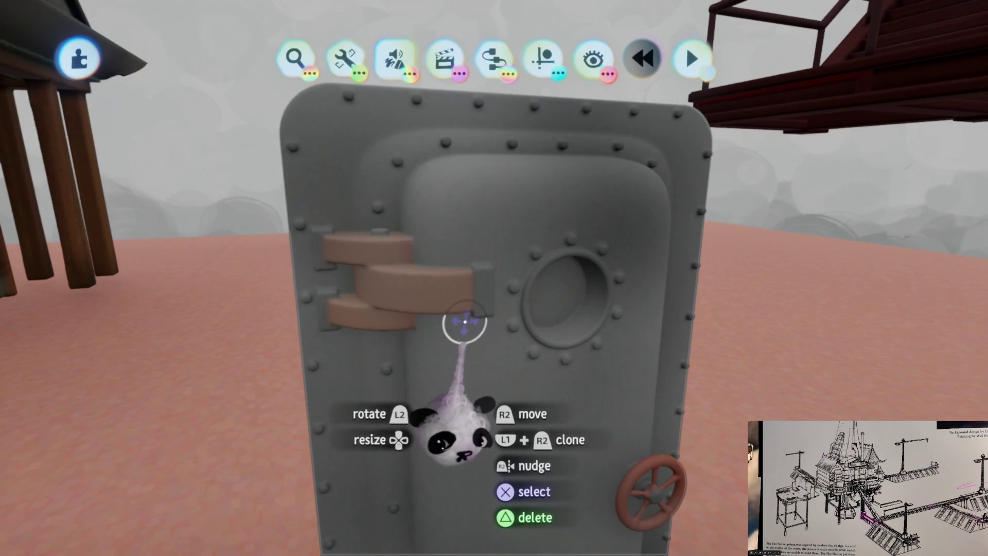
pyautogui.moveTo(465, 322)
pyautogui.mouseDown()
pyautogui.moveTo(499, 340)
pyautogui.moveTo(494, 294)
pyautogui.moveTo(489, 331)
pyautogui.mouseUp()
pyautogui.moveTo(503, 278); pyautogui.dragTo(489, 315)
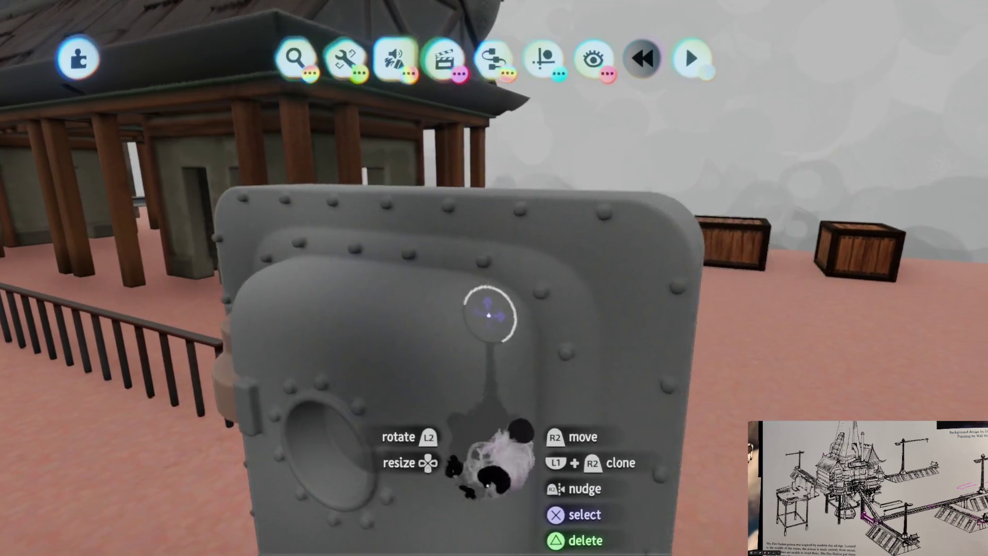
pyautogui.click(489, 315)
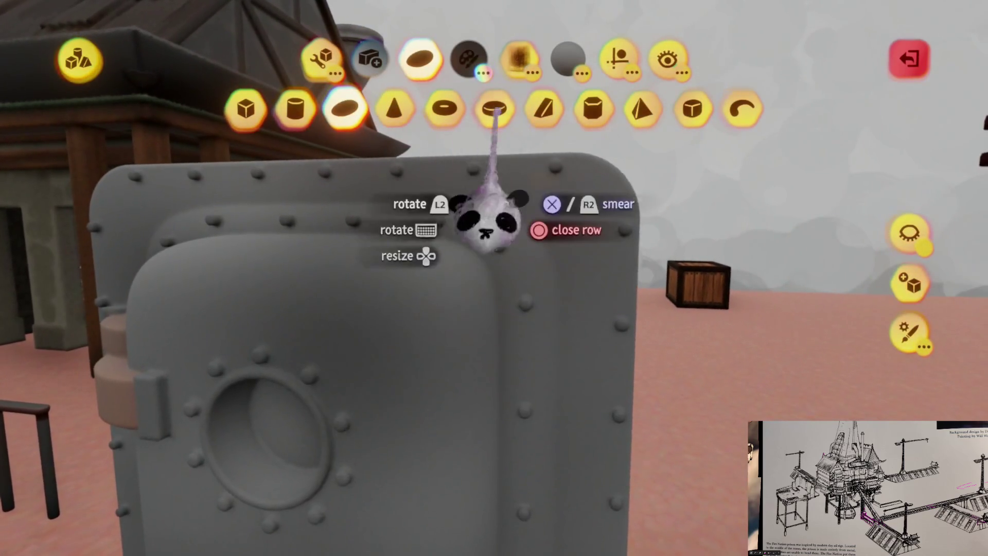
pyautogui.click(494, 110)
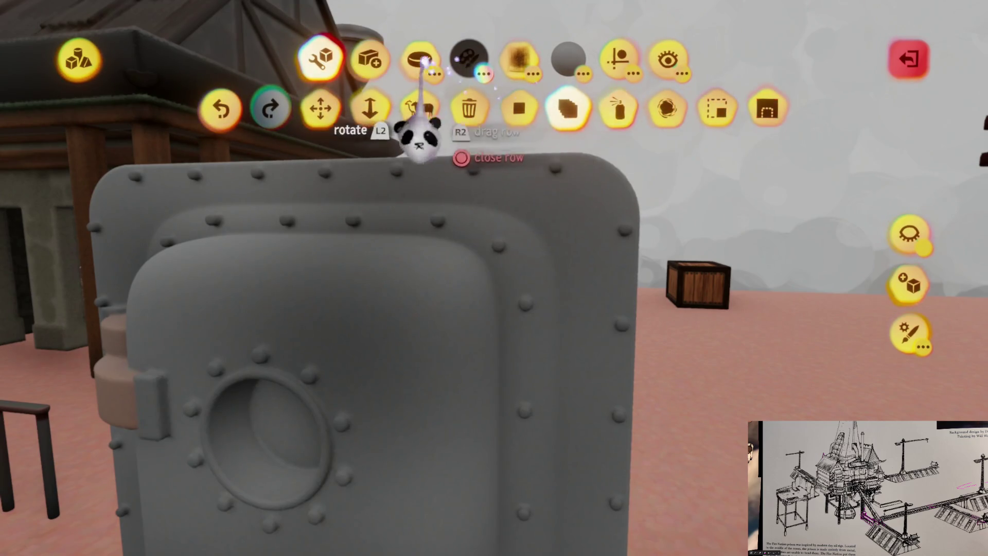
# Step: Place the sculpt shape with a circular guide just below the porthole, then exit the editor
pyautogui.click(421, 60)
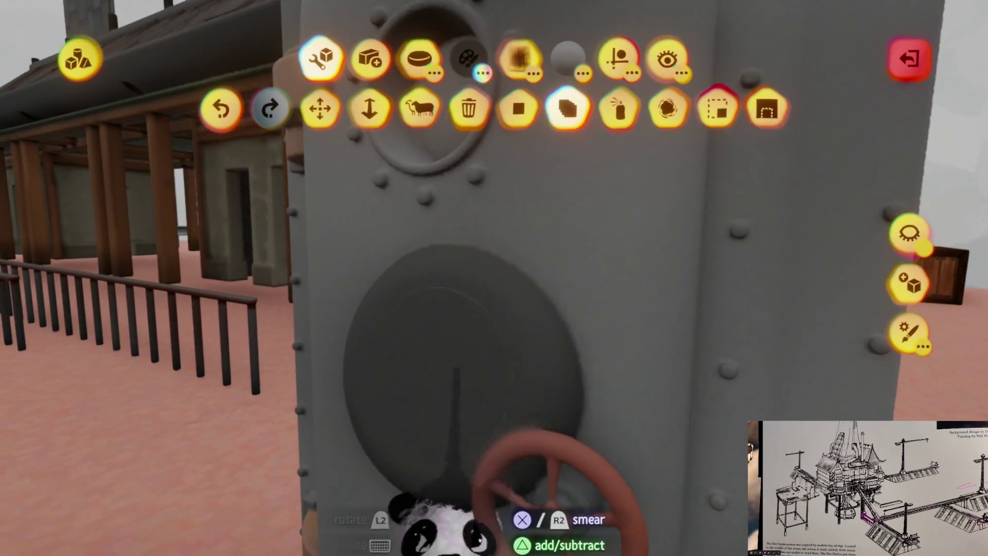
pyautogui.click(618, 58)
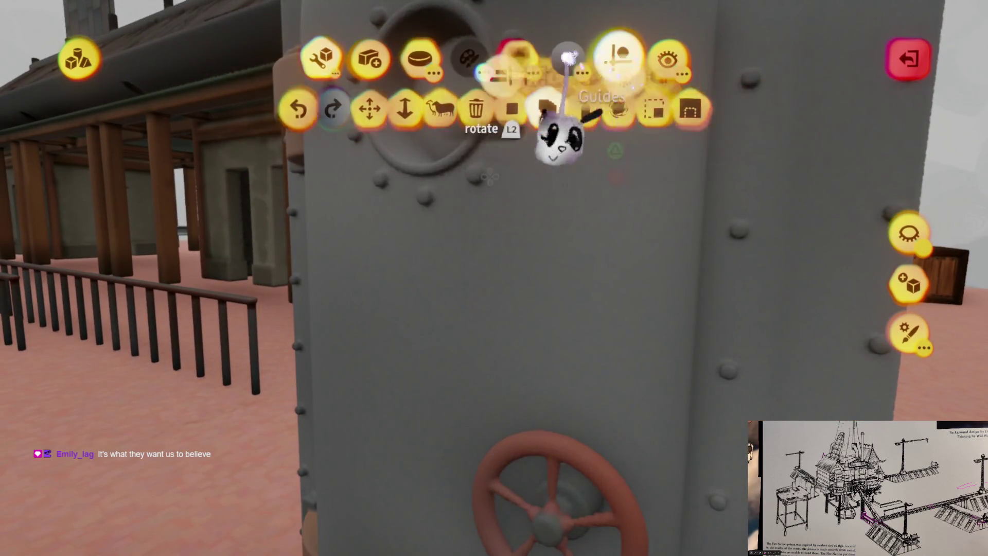
pyautogui.click(390, 110)
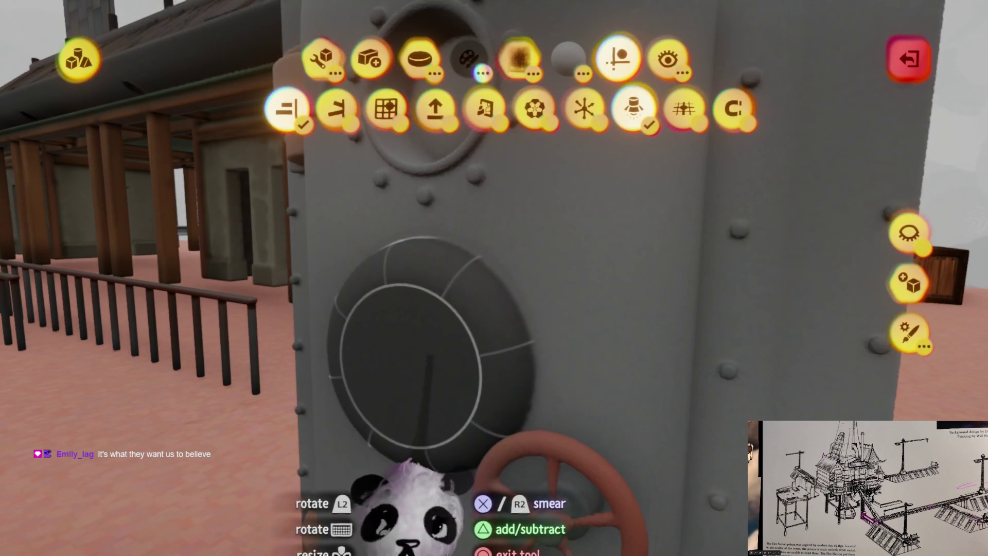
pyautogui.press('Escape')
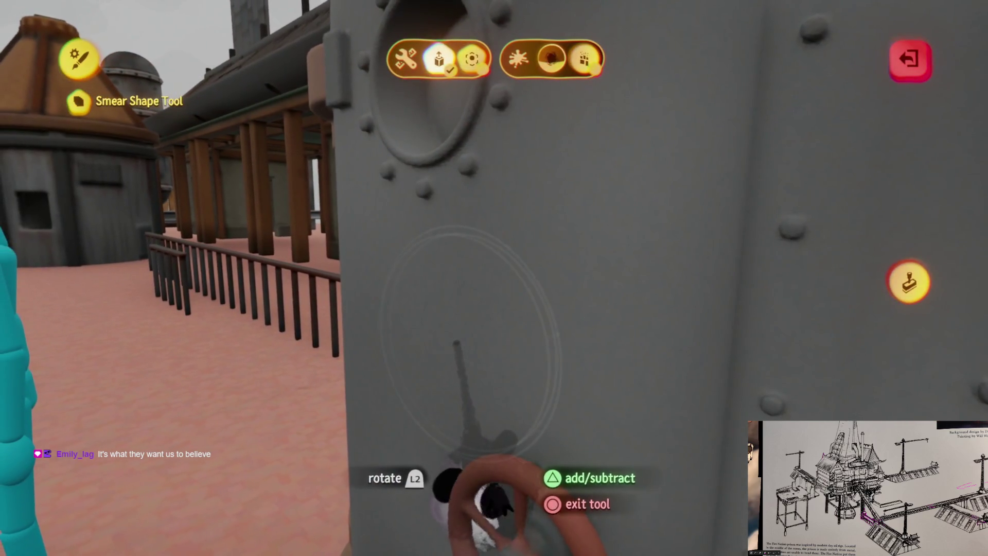
pyautogui.press('Escape')
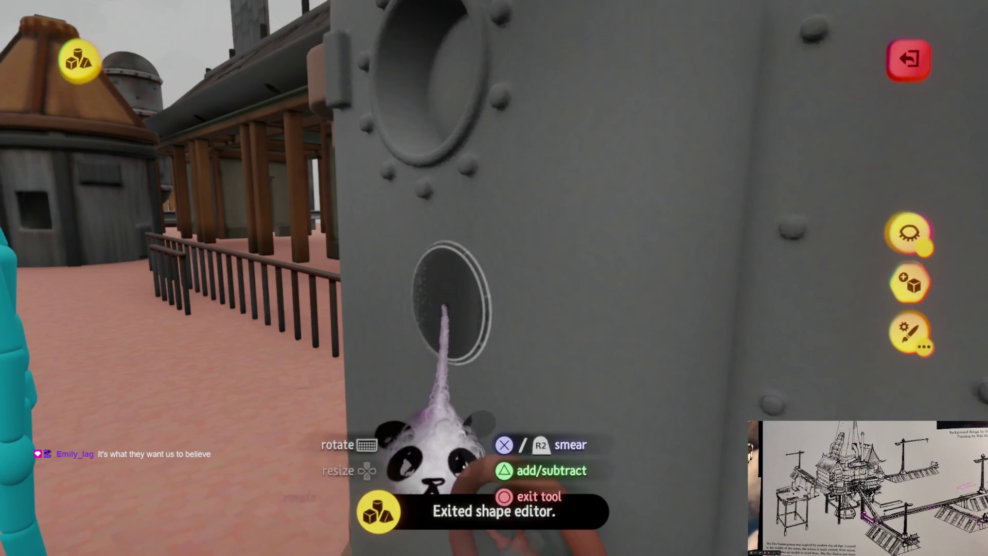
pyautogui.press('c')
pyautogui.press('Escape')
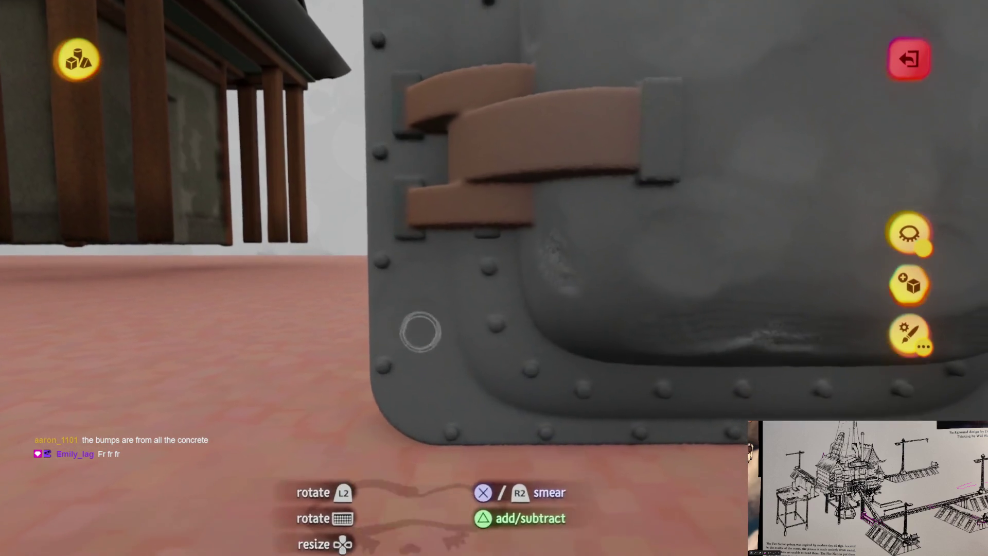
# Step: Finish the worn-metal texturing pass and exit sculpt mode
pyautogui.press('Escape')
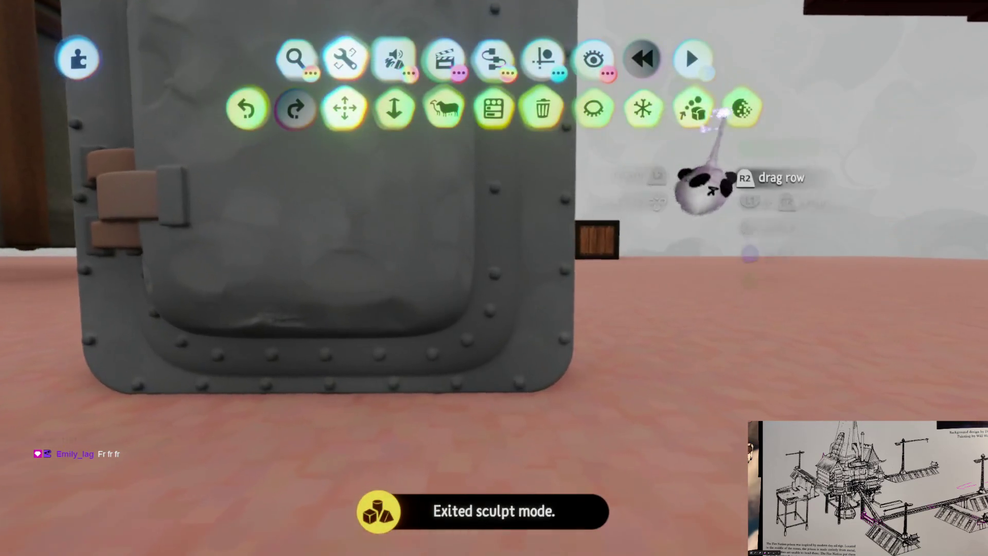
# Step: View the door's detail density with Reduce Detail, exit sculpt mode, and open Guides
pyautogui.click(743, 108)
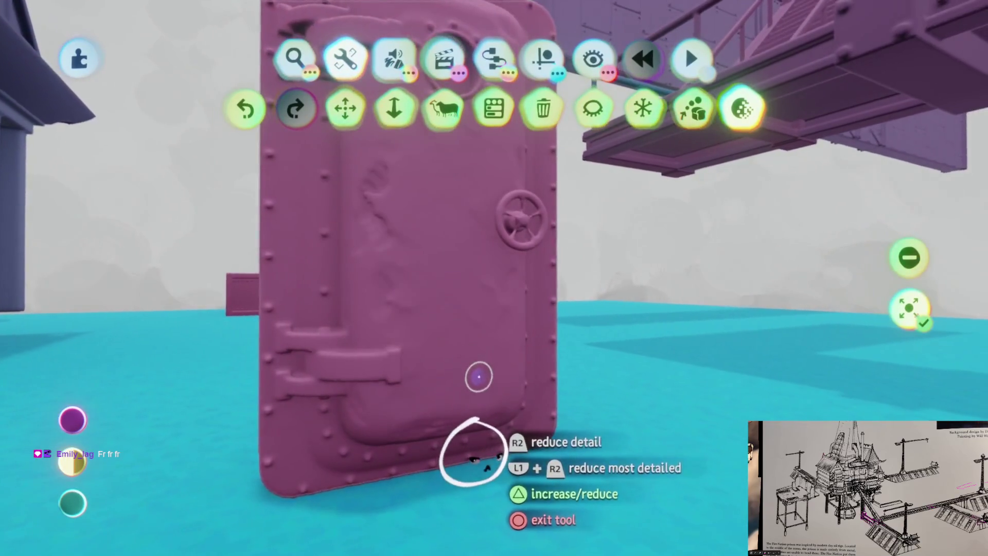
pyautogui.press('Escape')
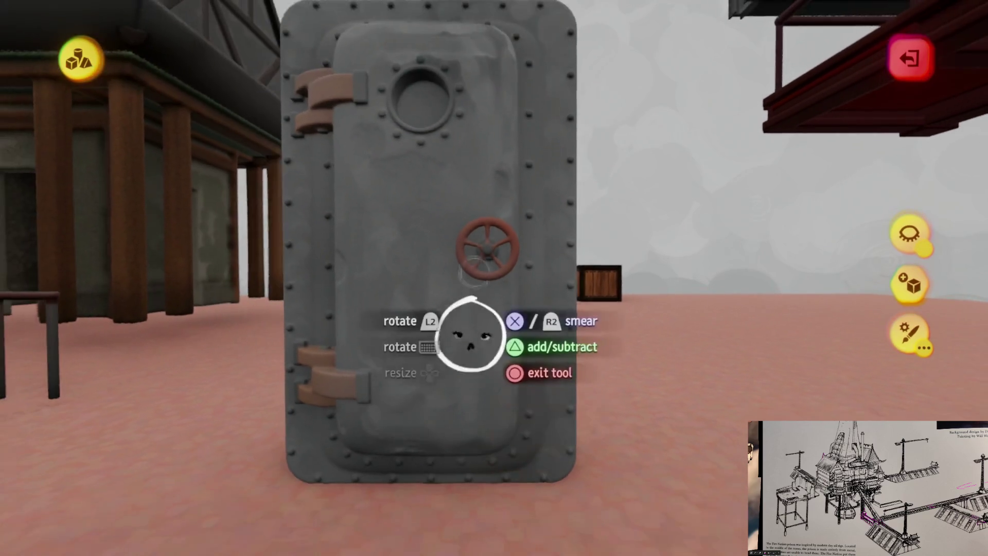
pyautogui.press('Escape')
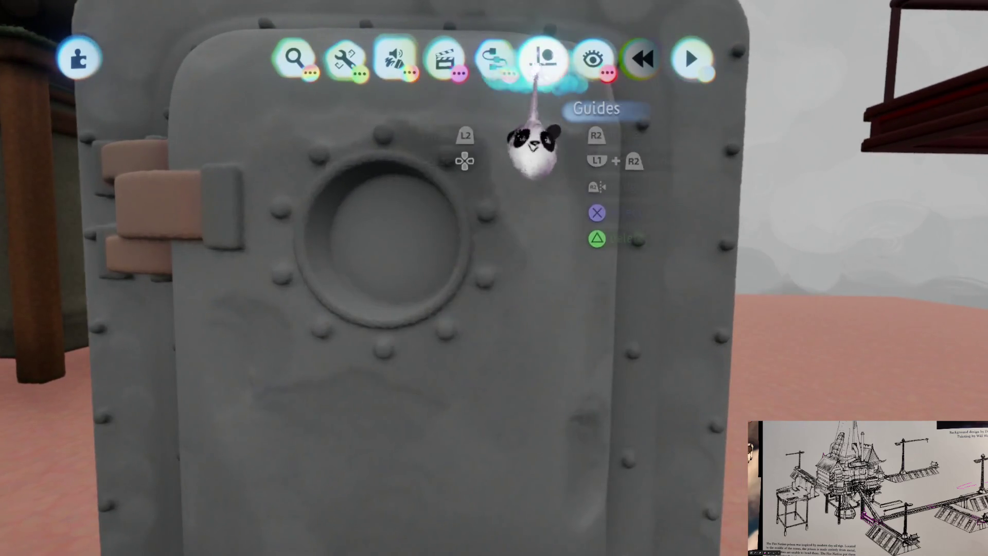
pyautogui.click(543, 59)
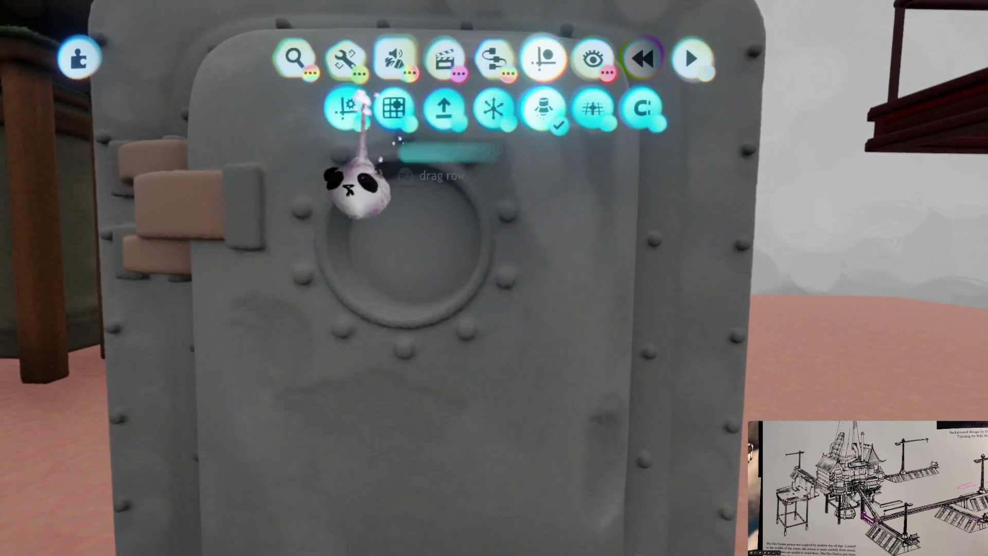
# Step: Enter Paint Mode for the door, zoom in on the porthole, then exit paint mode
pyautogui.click(394, 54)
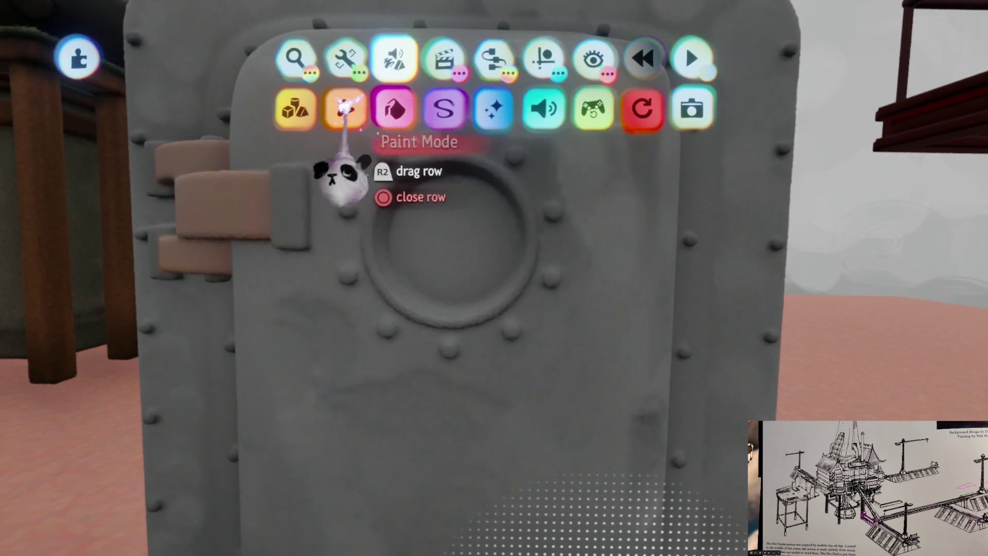
pyautogui.click(344, 105)
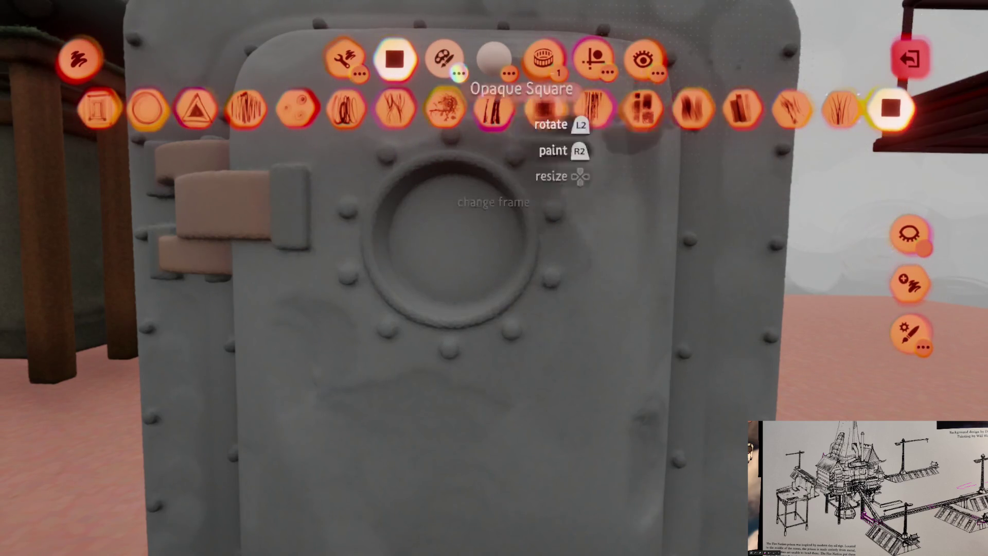
pyautogui.scroll(-5, 470, 321)
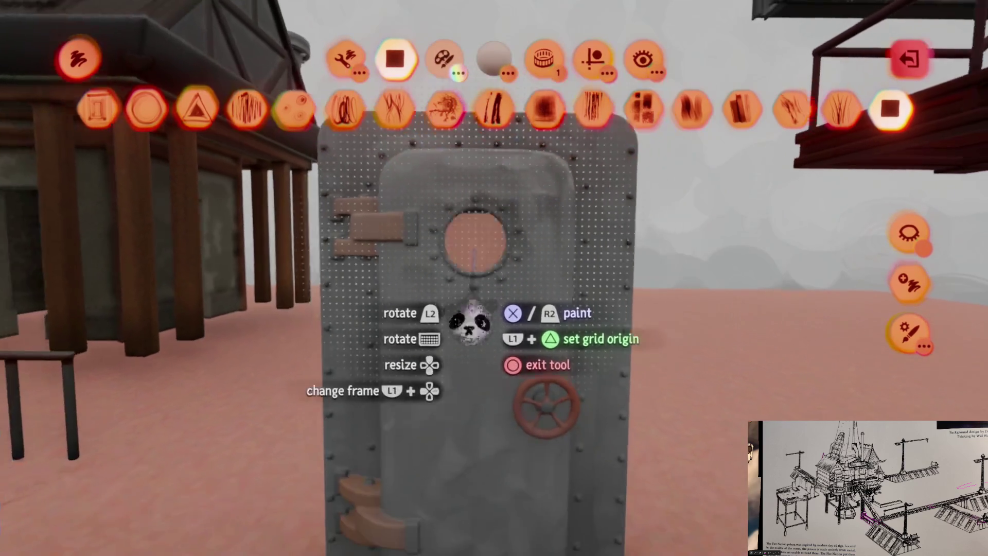
pyautogui.scroll(5, 470, 319)
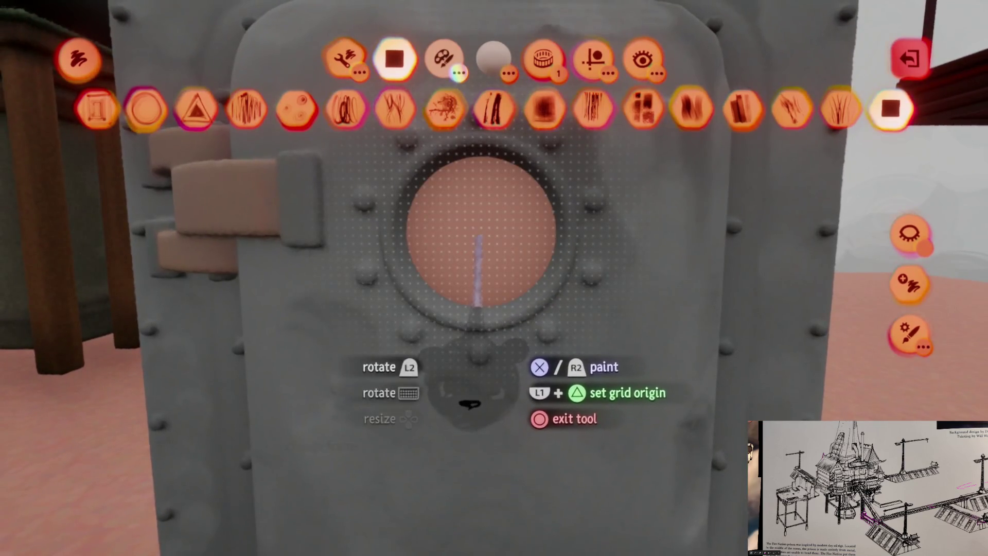
pyautogui.press('Escape')
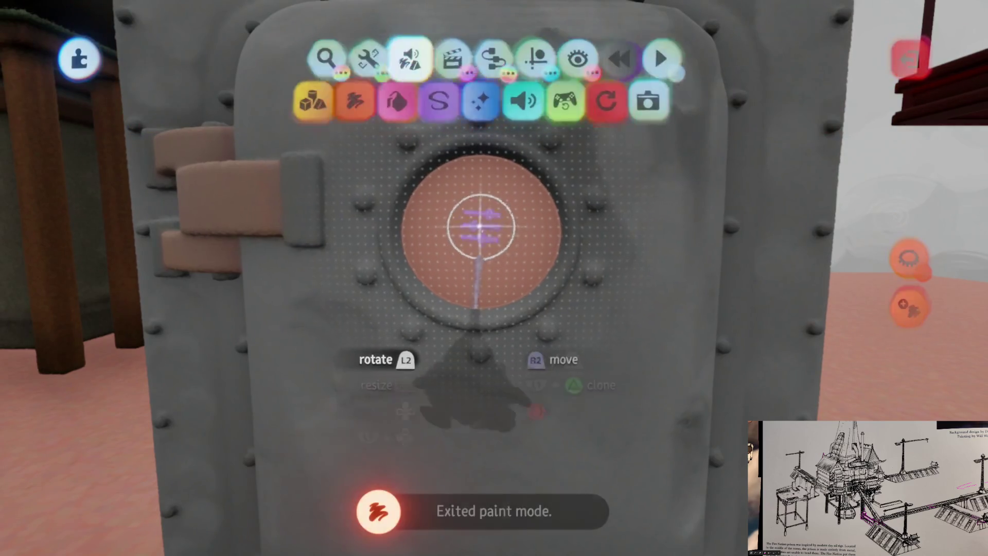
# Step: Raise the porthole coat's tint strength, pick a pale hue, and set Waxyness/Metalness to 56%
pyautogui.click(474, 225)
pyautogui.moveTo(609, 252); pyautogui.dragTo(731, 281)
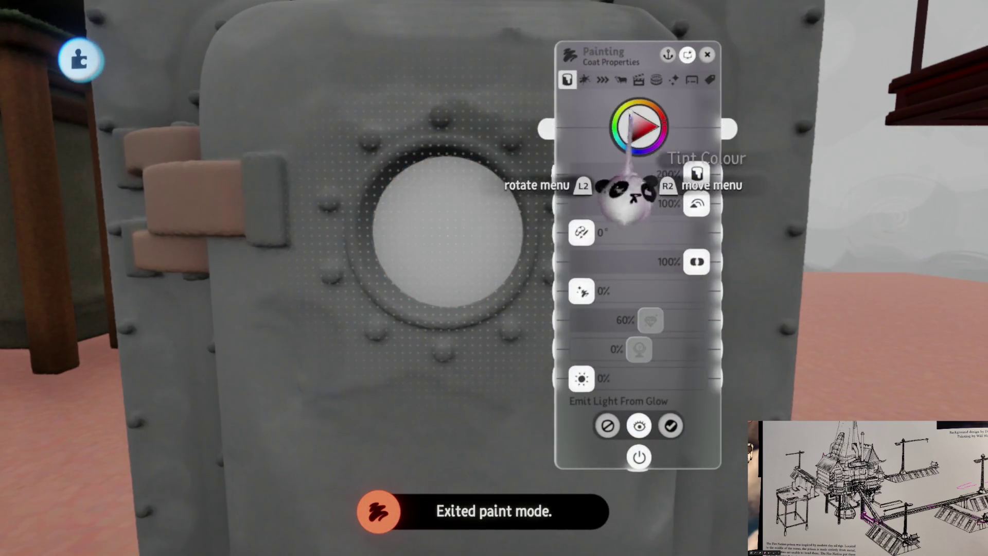
pyautogui.moveTo(630, 111); pyautogui.dragTo(640, 113)
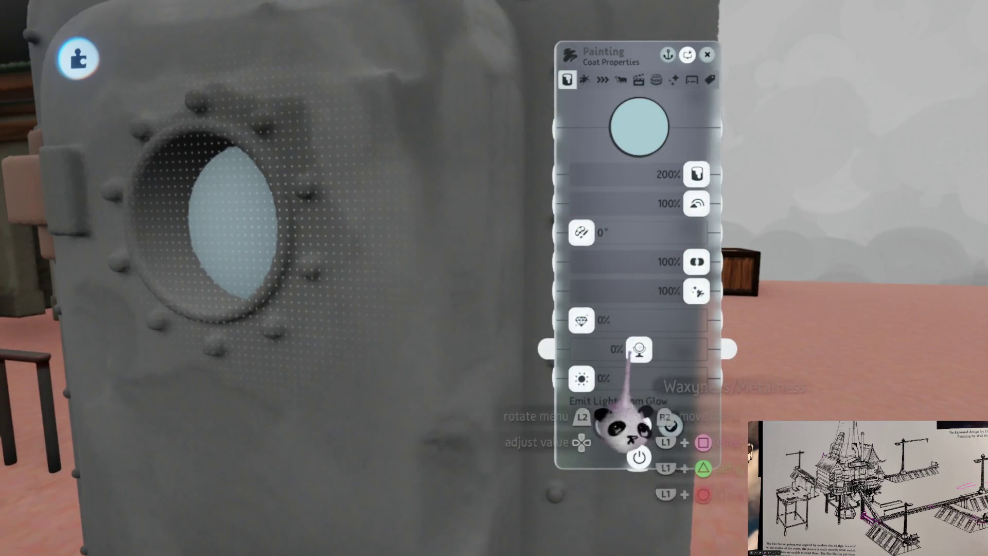
pyautogui.moveTo(673, 351); pyautogui.dragTo(671, 350)
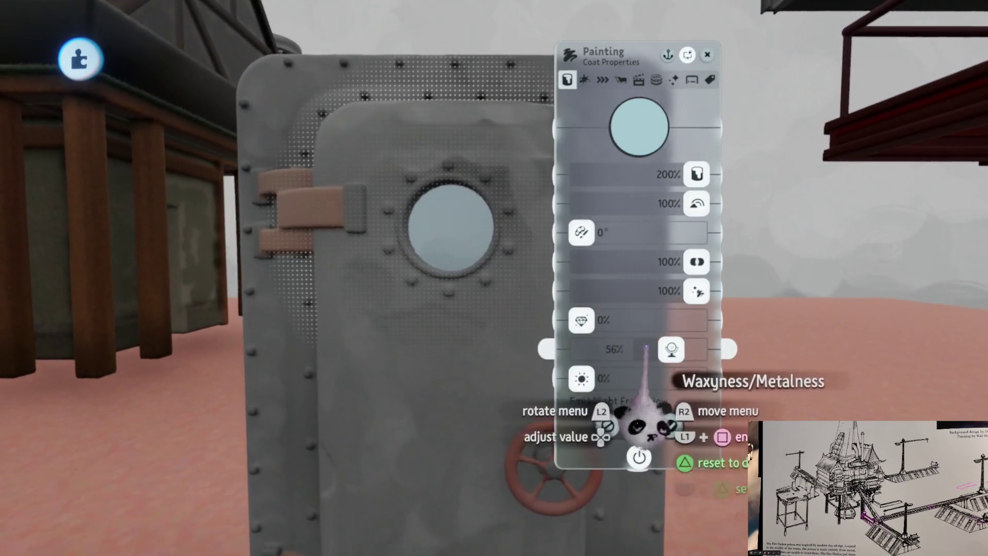
pyautogui.press('Escape')
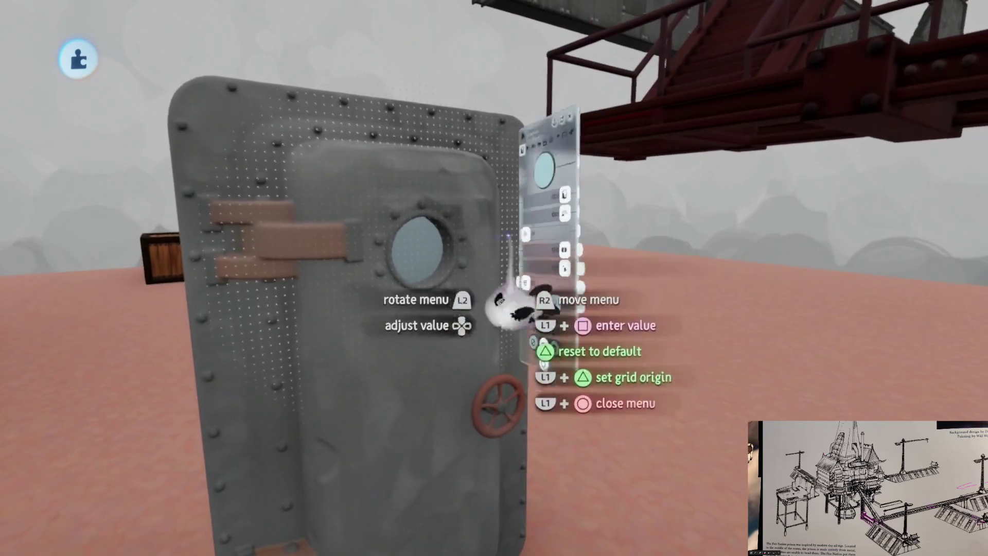
pyautogui.press('Escape')
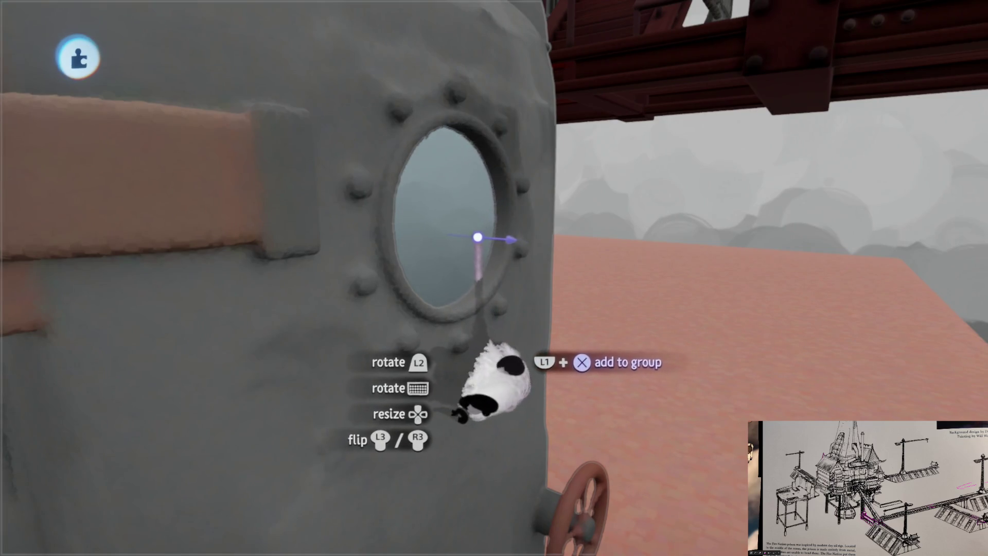
# Step: Select the whole door, then reopen the coat settings to check the pale cream glass
pyautogui.scroll(-5, 481, 243)
pyautogui.click(479, 322)
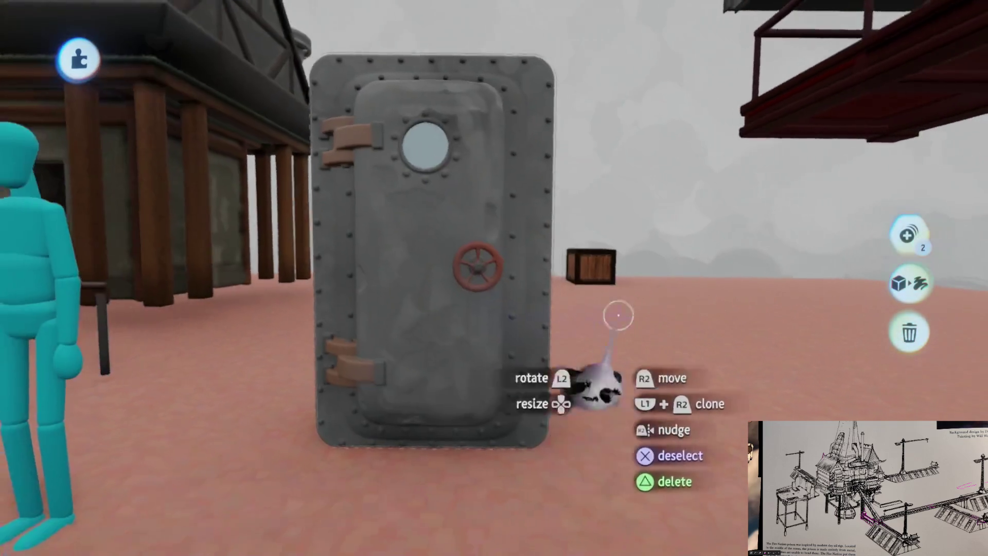
pyautogui.press('Escape')
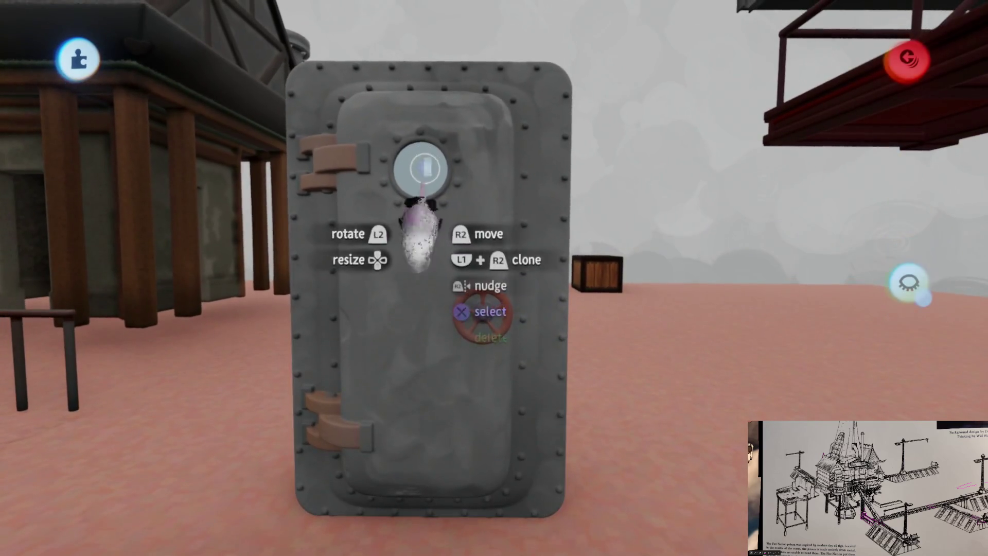
pyautogui.click(420, 234)
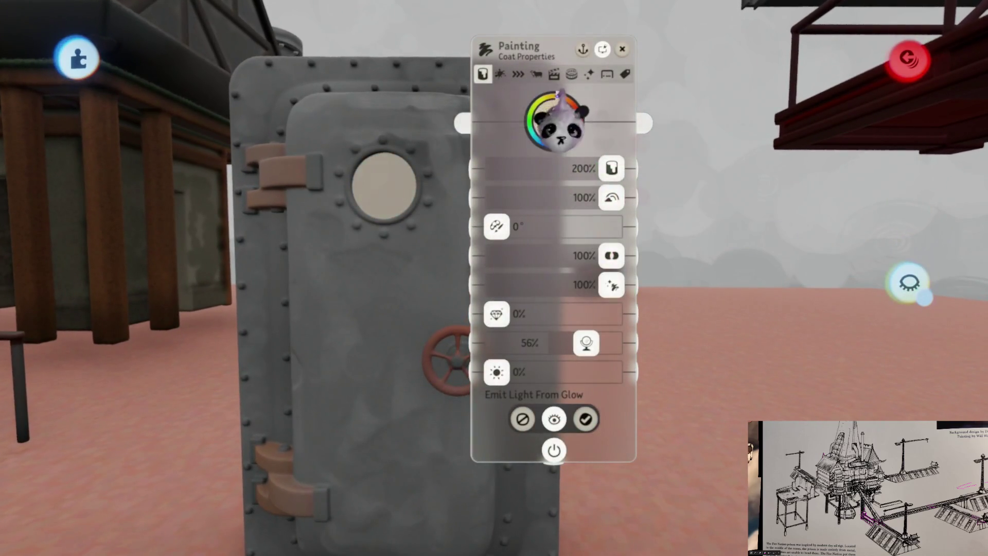
pyautogui.press('Escape')
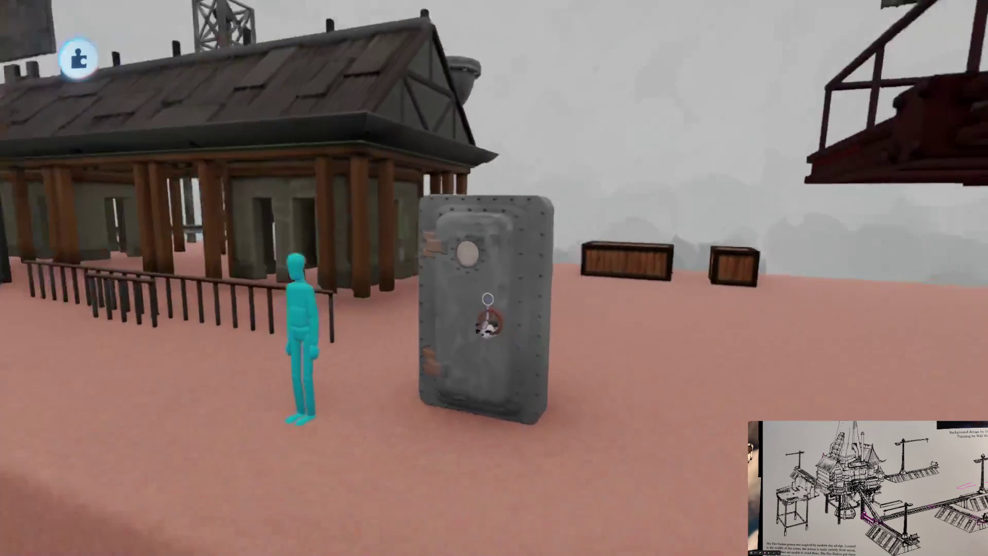
pyautogui.moveTo(393, 137)
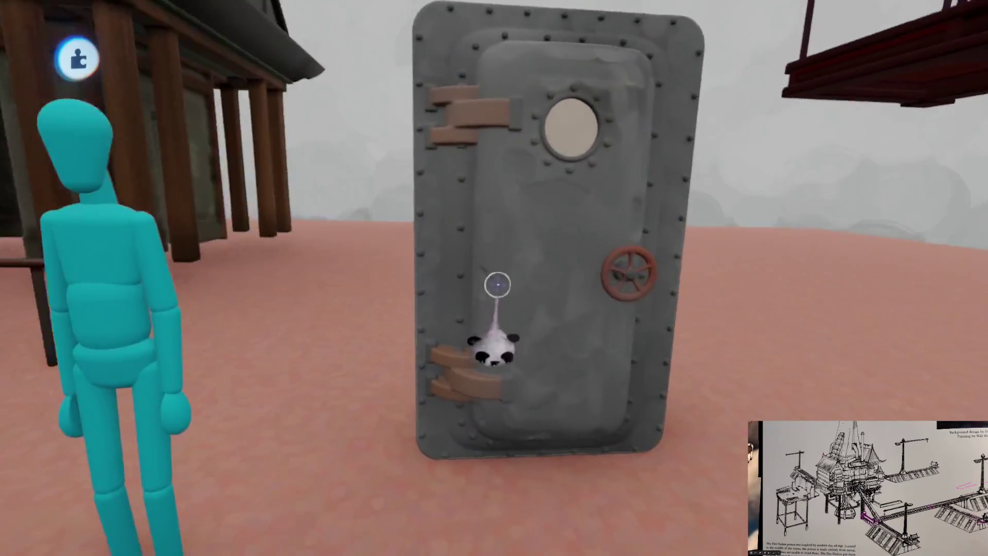
# Step: Bring up the colour picker on the door panel, open its sculpting tools, and try smearing
pyautogui.moveTo(430, 313)
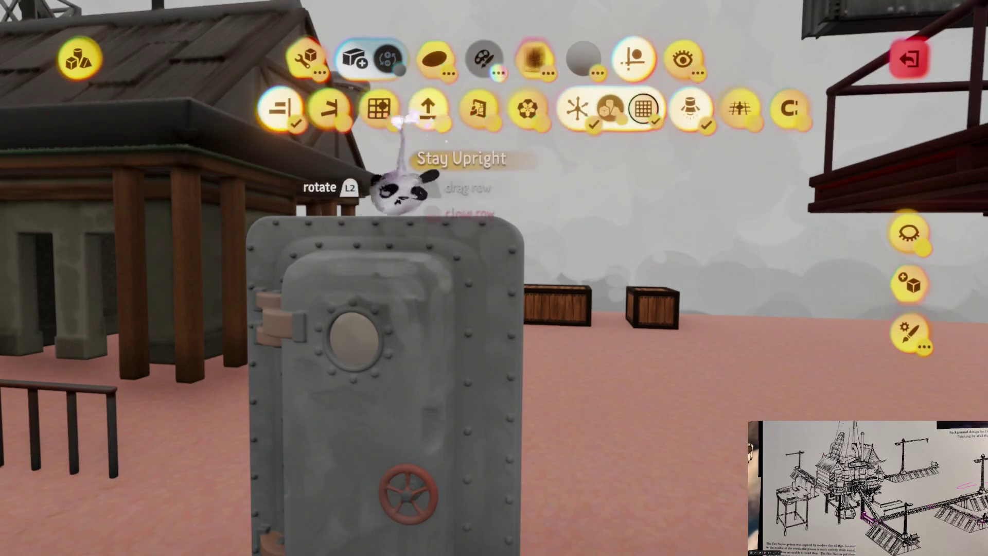
pyautogui.click(420, 420)
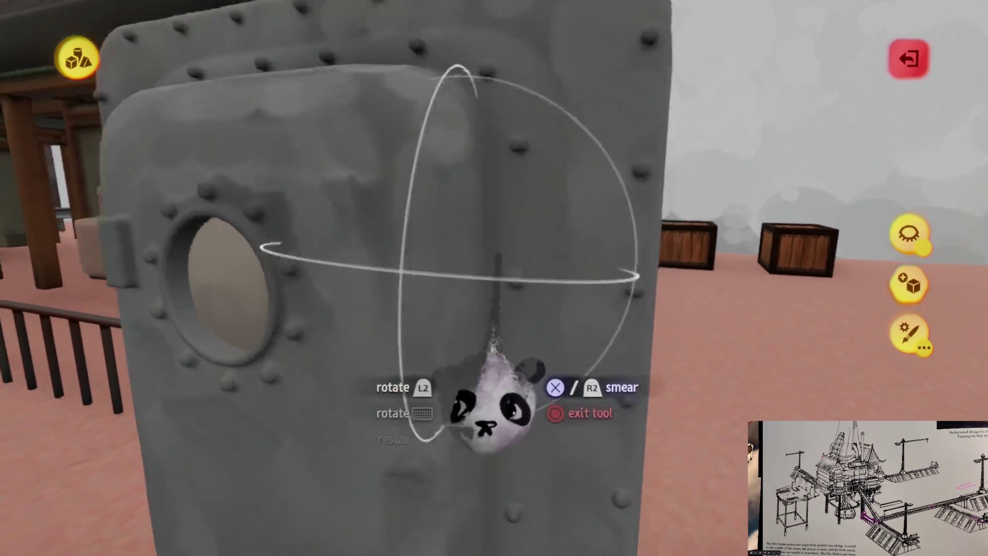
pyautogui.press('Tab')
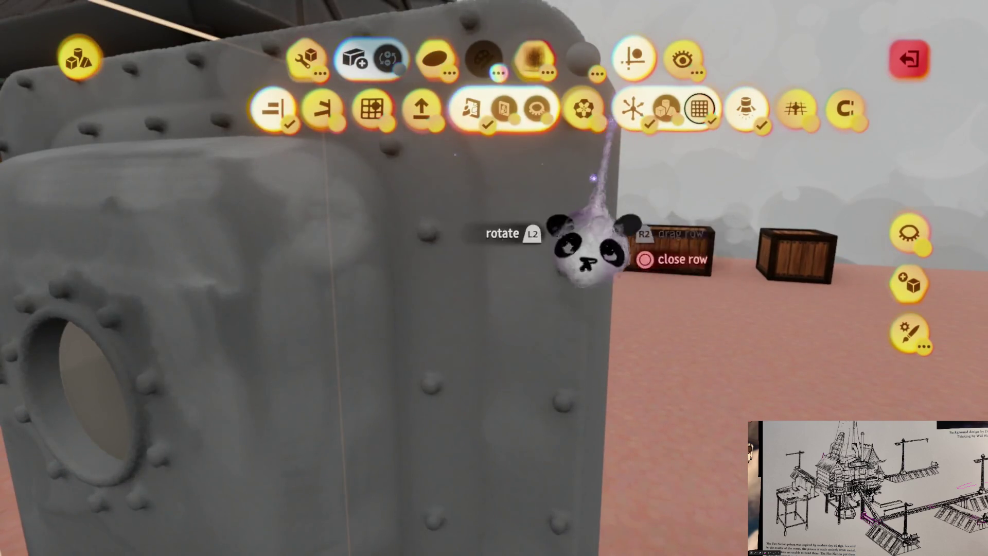
pyautogui.click(625, 106)
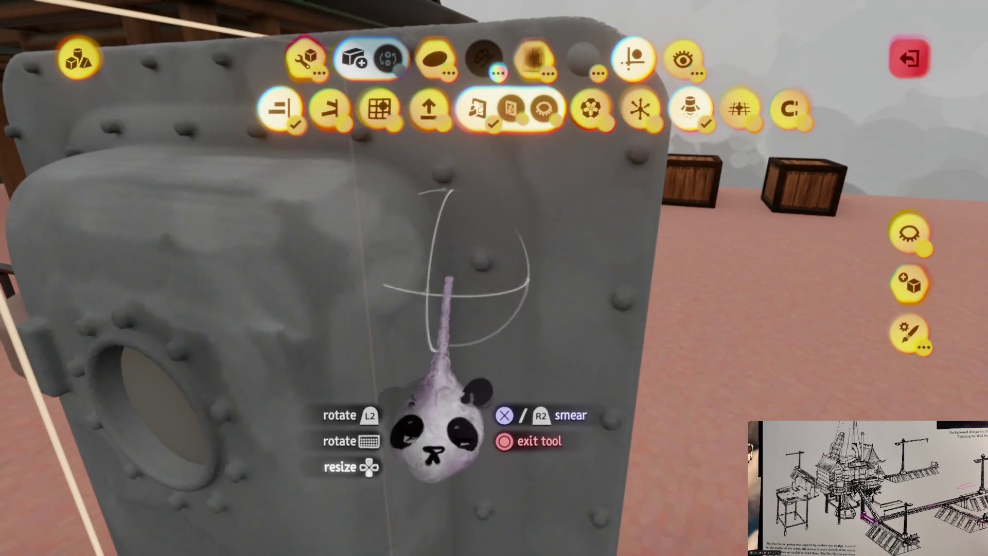
pyautogui.press('Escape')
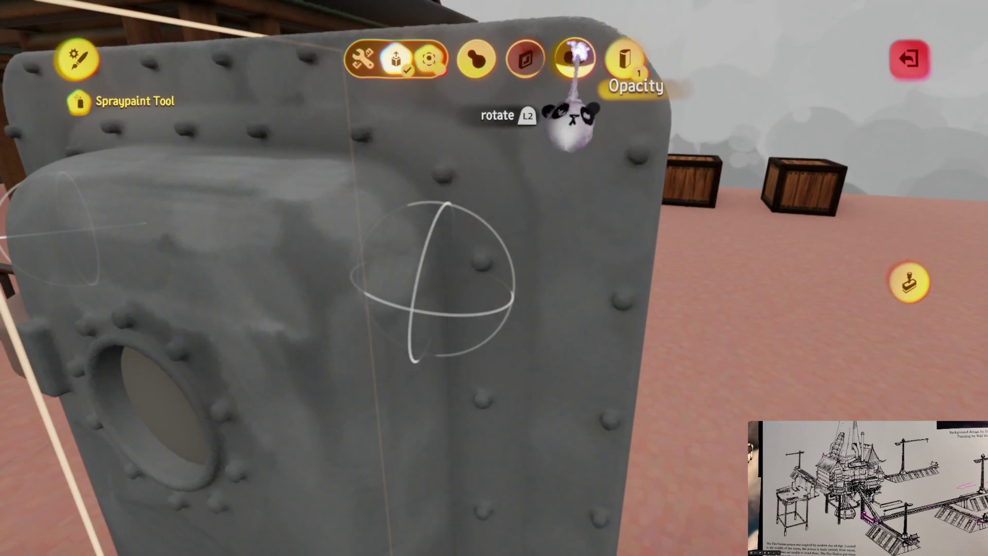
# Step: Spray dark shading near the door panel's bottom edge, then undo that stroke
pyautogui.press('Escape')
pyautogui.hotkey('ctrl', 'z')
pyautogui.moveTo(456, 456)
pyautogui.mouseDown()
pyautogui.moveTo(408, 456)
pyautogui.moveTo(276, 243)
pyautogui.moveTo(276, 254)
pyautogui.moveTo(321, 273)
pyautogui.moveTo(392, 276)
pyautogui.mouseUp()
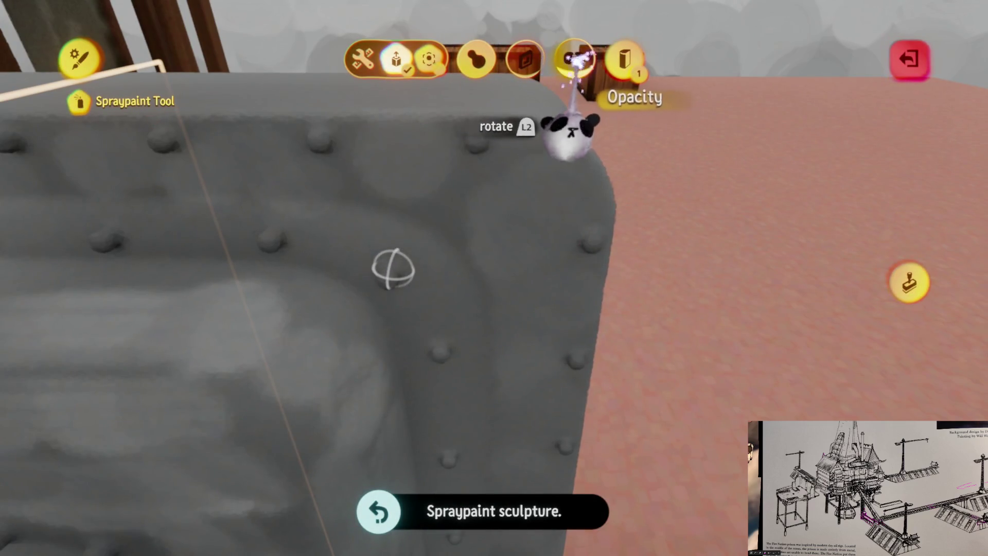
pyautogui.press('Escape')
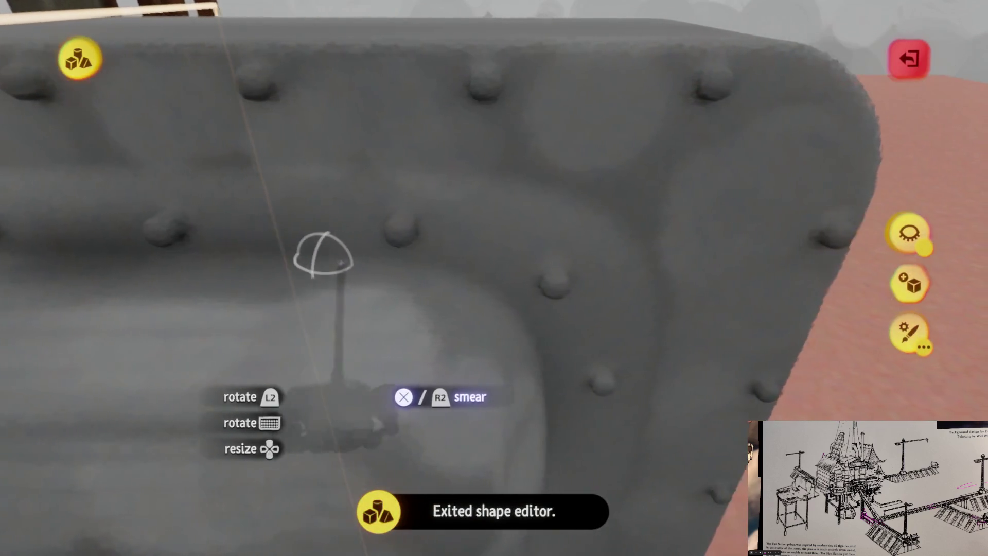
# Step: Orbit around the door's lower edge, side and porthole, then hide everything except the door
pyautogui.moveTo(324, 254)
pyautogui.mouseDown()
pyautogui.moveTo(408, 327)
pyautogui.moveTo(472, 360)
pyautogui.moveTo(420, 232)
pyautogui.moveTo(431, 194)
pyautogui.moveTo(431, 293)
pyautogui.moveTo(413, 375)
pyautogui.moveTo(423, 370)
pyautogui.moveTo(399, 412)
pyautogui.moveTo(195, 438)
pyautogui.mouseUp()
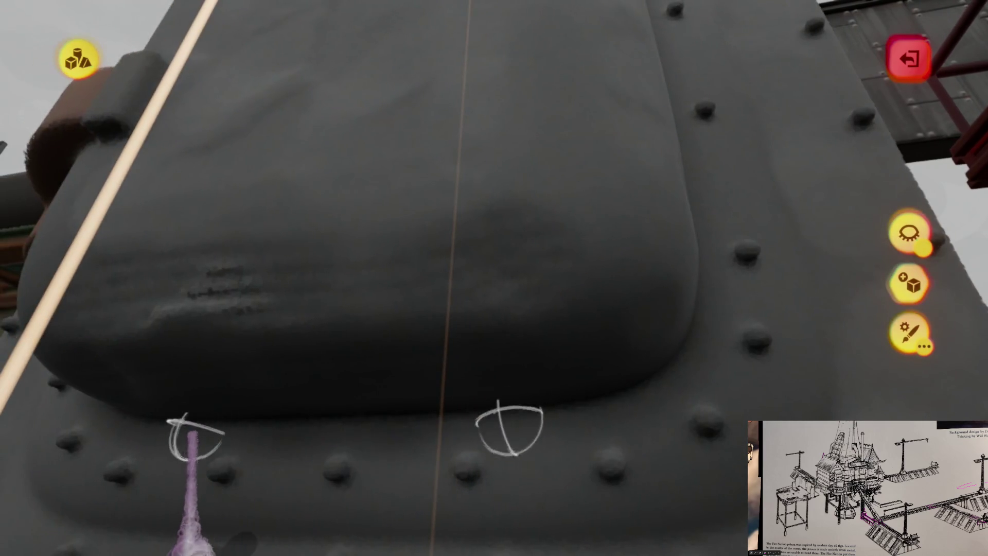
pyautogui.moveTo(664, 401)
pyautogui.mouseDown()
pyautogui.moveTo(463, 371)
pyautogui.moveTo(441, 424)
pyautogui.mouseUp()
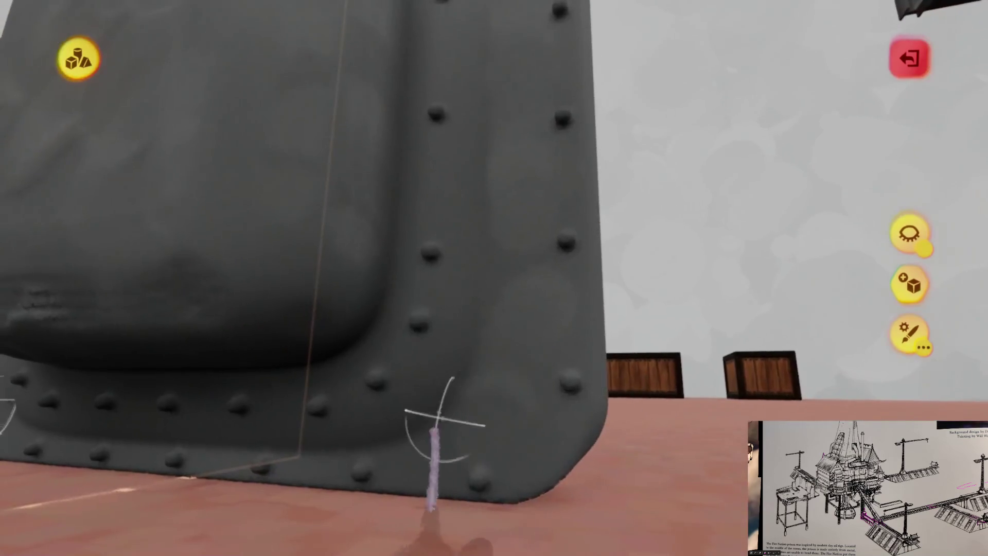
pyautogui.moveTo(170, 445); pyautogui.dragTo(322, 401)
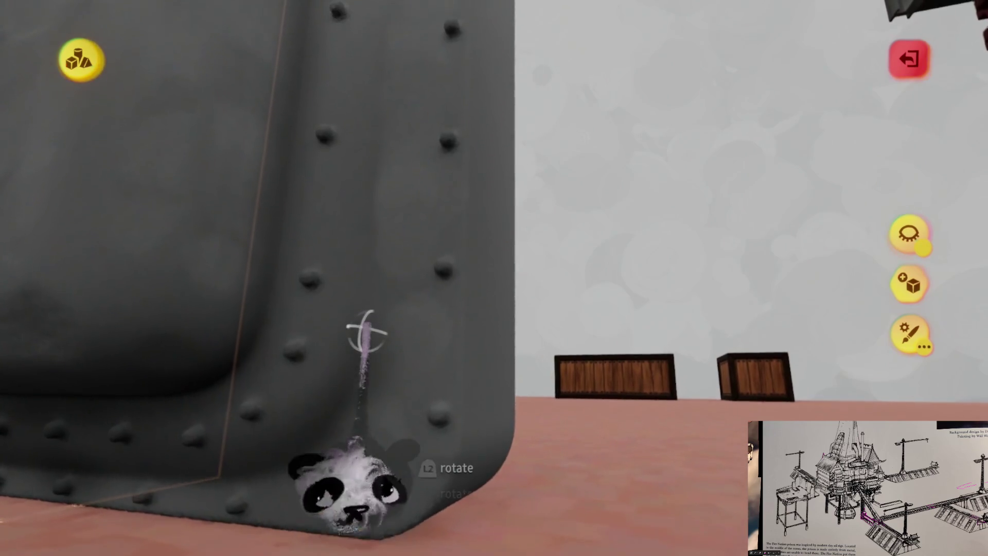
pyautogui.moveTo(381, 324)
pyautogui.mouseDown()
pyautogui.moveTo(409, 291)
pyautogui.moveTo(441, 353)
pyautogui.moveTo(379, 285)
pyautogui.moveTo(323, 291)
pyautogui.moveTo(364, 276)
pyautogui.moveTo(419, 287)
pyautogui.moveTo(468, 188)
pyautogui.moveTo(484, 177)
pyautogui.mouseUp()
pyautogui.moveTo(484, 324)
pyautogui.mouseDown()
pyautogui.moveTo(474, 397)
pyautogui.moveTo(484, 443)
pyautogui.moveTo(479, 407)
pyautogui.moveTo(475, 431)
pyautogui.moveTo(567, 391)
pyautogui.mouseUp()
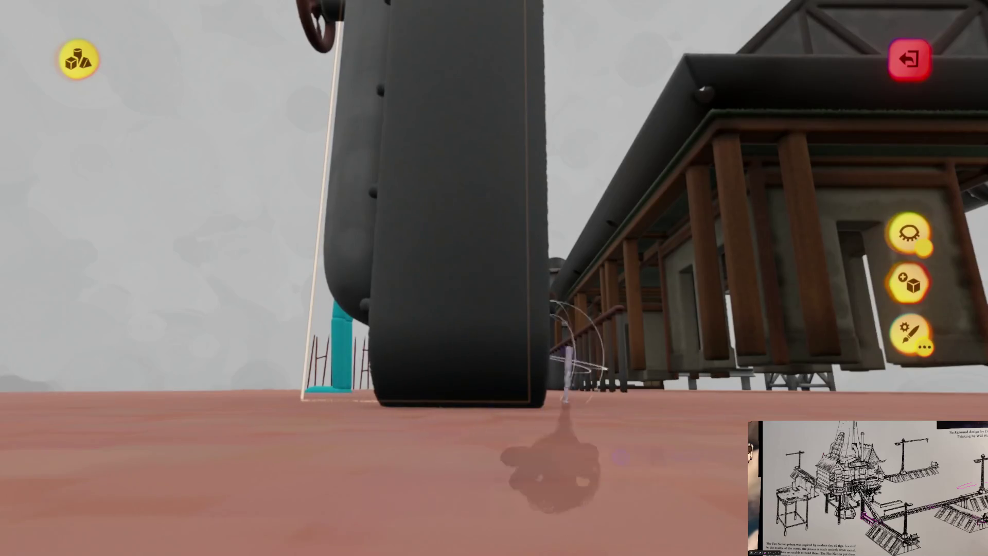
pyautogui.click(901, 258)
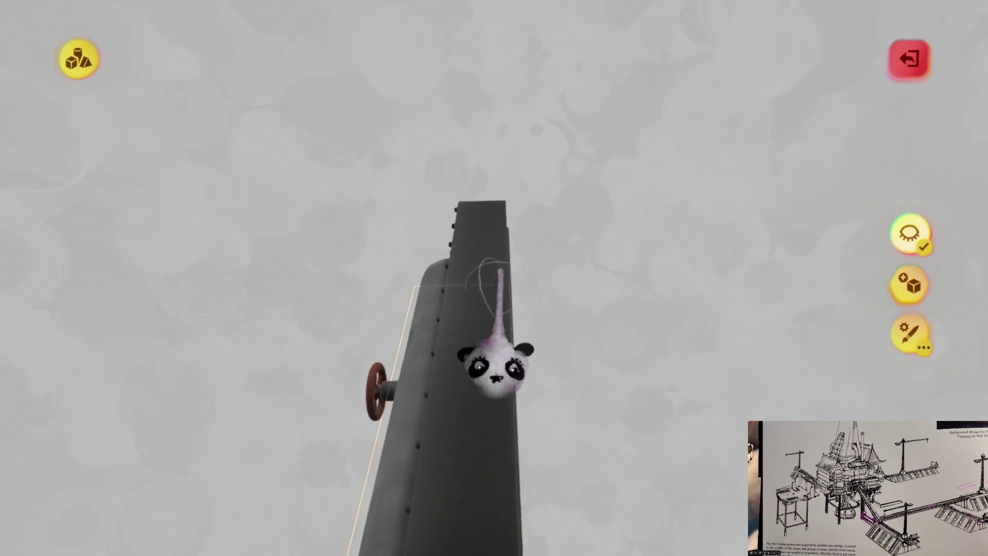
# Step: Inspect the isolated door, restore the scene, exit the smear tool and undo the last spraypaint
pyautogui.moveTo(496, 368); pyautogui.dragTo(489, 427)
pyautogui.moveTo(498, 332); pyautogui.dragTo(480, 385)
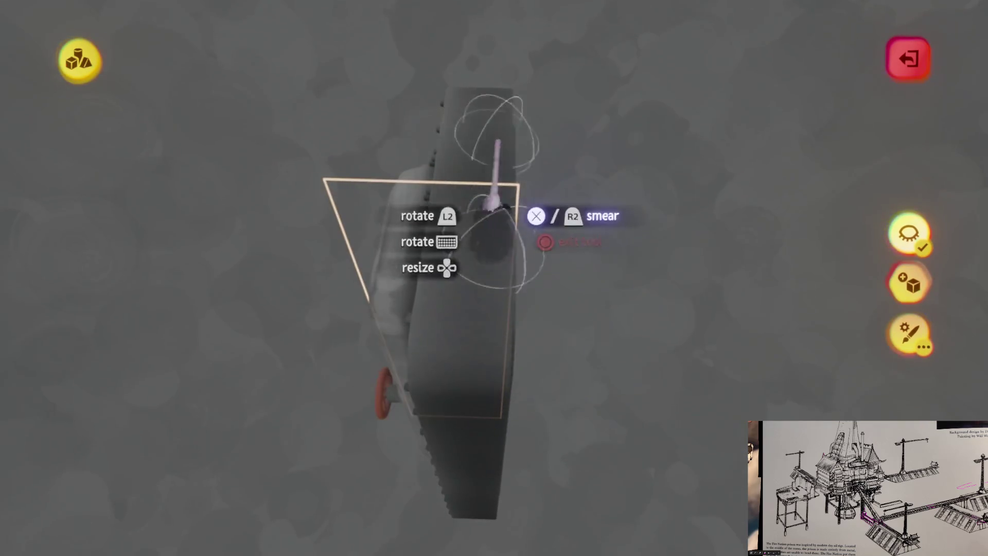
pyautogui.click(926, 301)
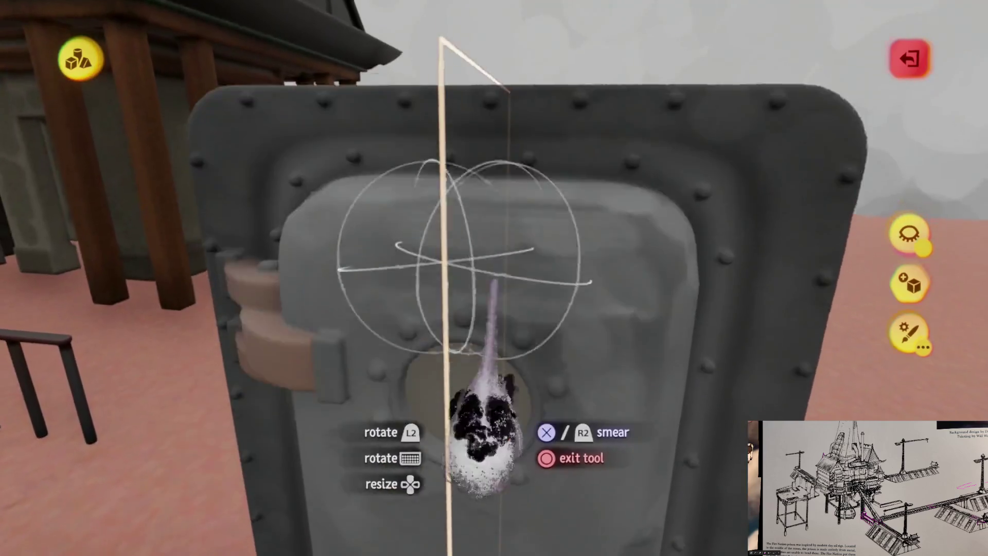
pyautogui.moveTo(484, 437)
pyautogui.mouseDown()
pyautogui.moveTo(496, 397)
pyautogui.moveTo(322, 356)
pyautogui.mouseUp()
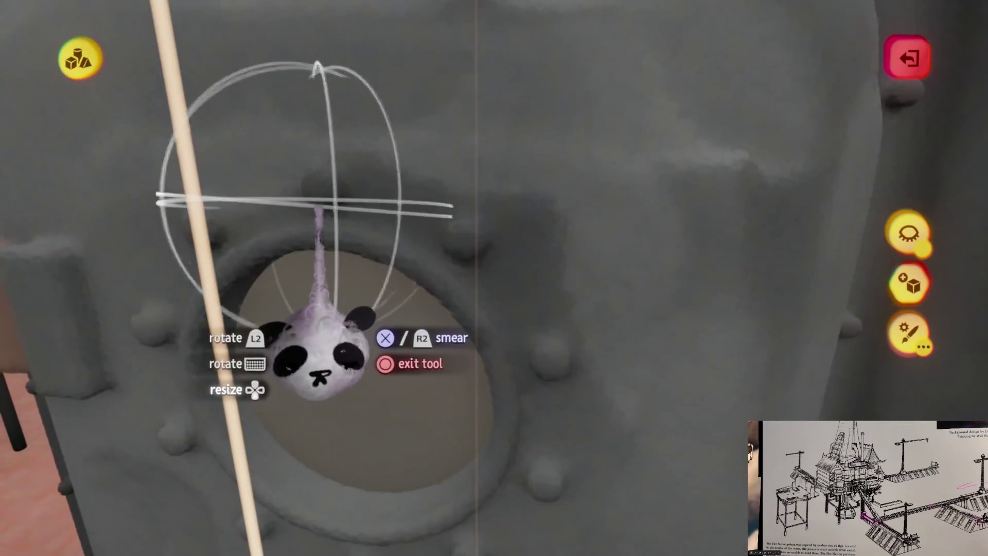
pyautogui.press('Escape')
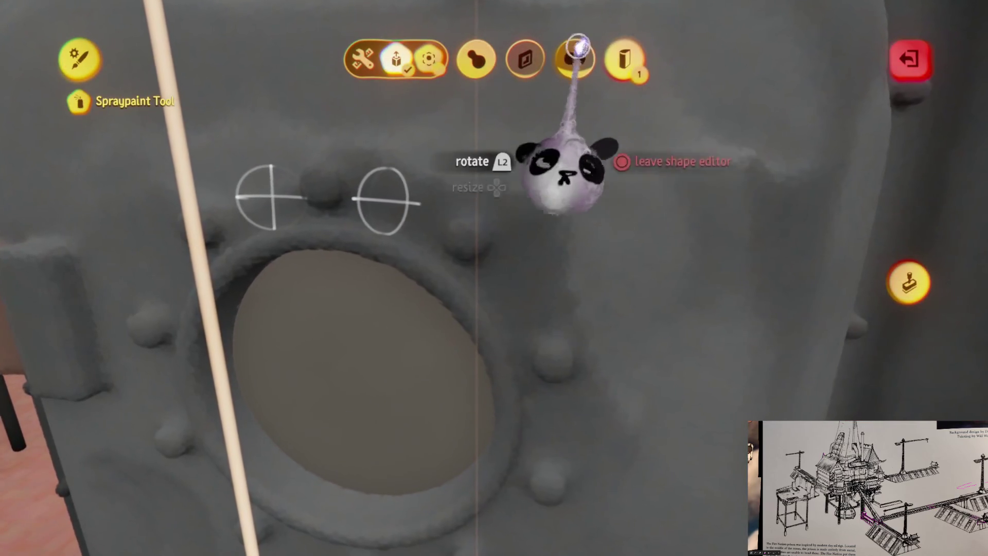
pyautogui.press('Escape')
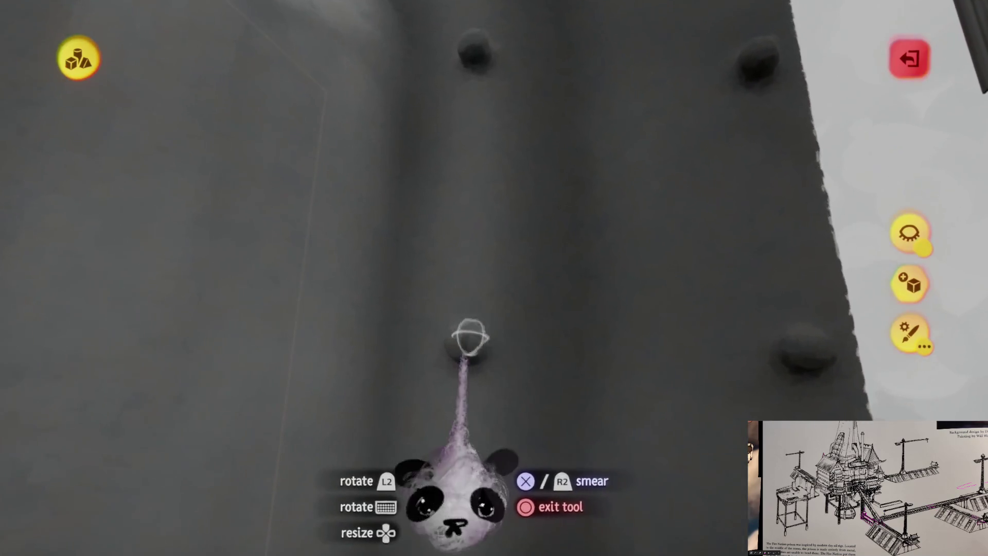
pyautogui.hotkey('ctrl', 'z')
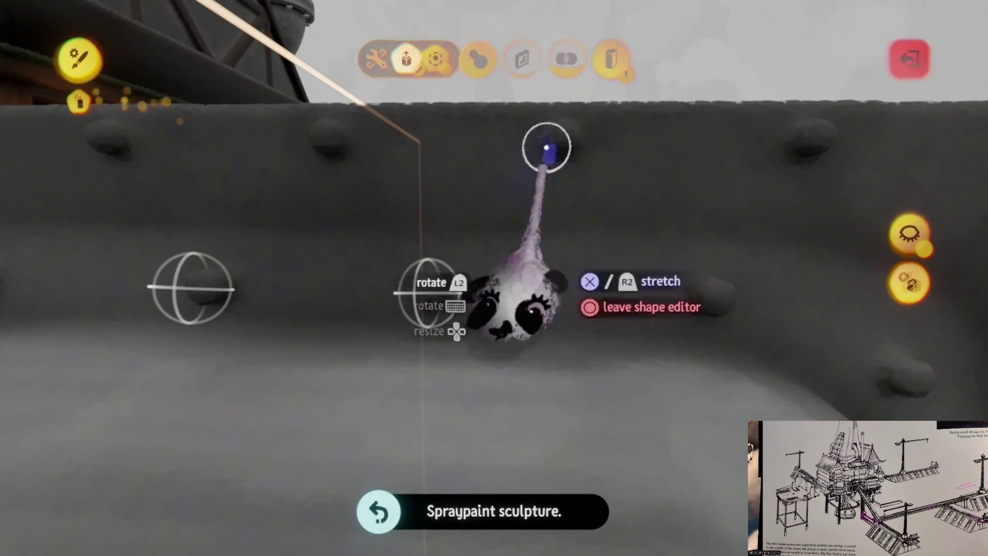
# Step: Leave the Spraypaint shape editor, return to smearing, and expand the extra tool options
pyautogui.moveTo(547, 148); pyautogui.dragTo(576, 59)
pyautogui.press('Escape')
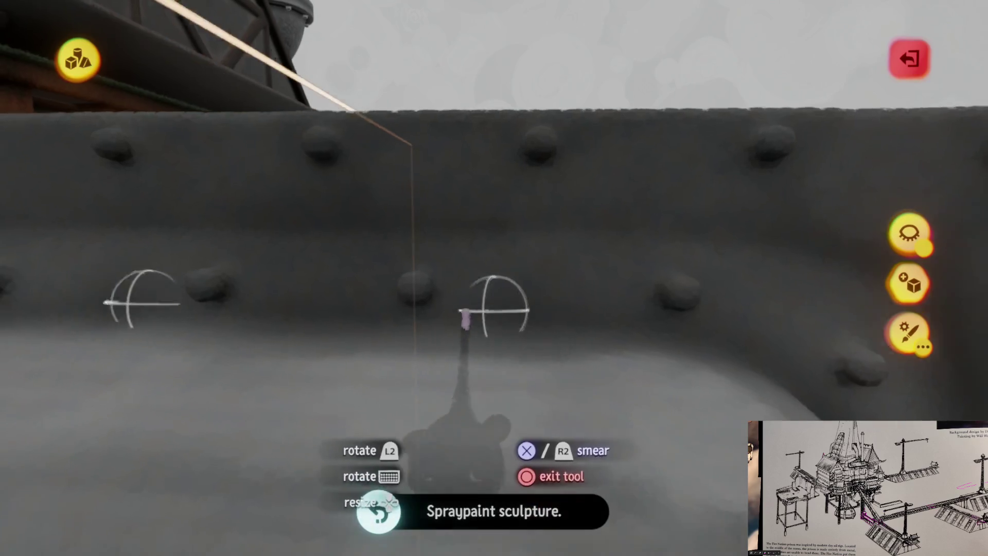
pyautogui.press('Escape')
pyautogui.press('Escape')
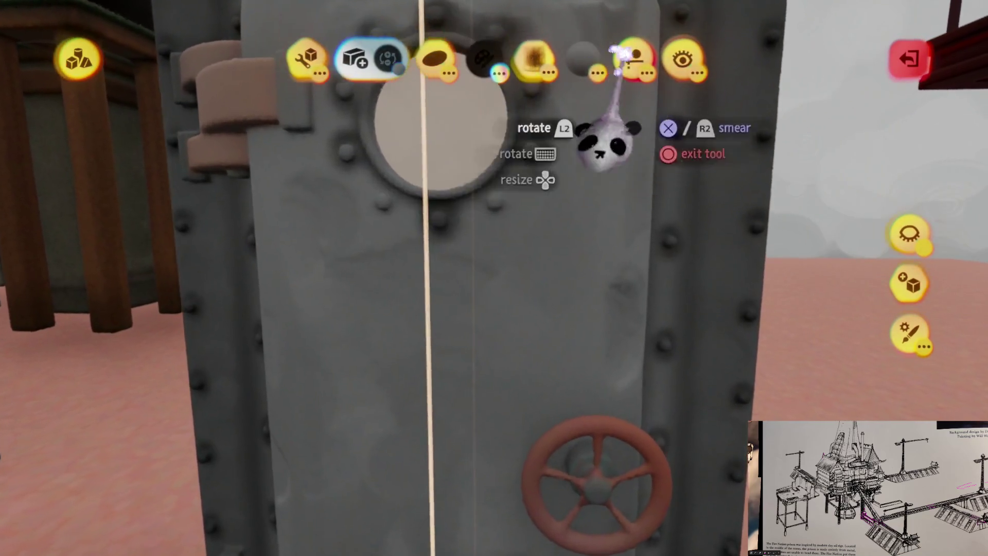
pyautogui.click(633, 59)
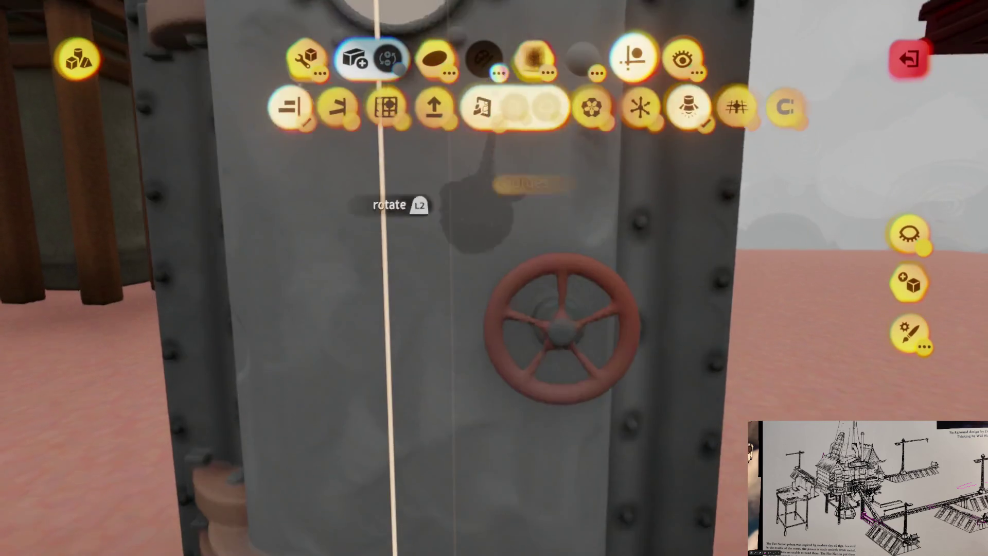
# Step: Close the options row and smear over the porthole rim and rivets for a worn finish
pyautogui.click(479, 109)
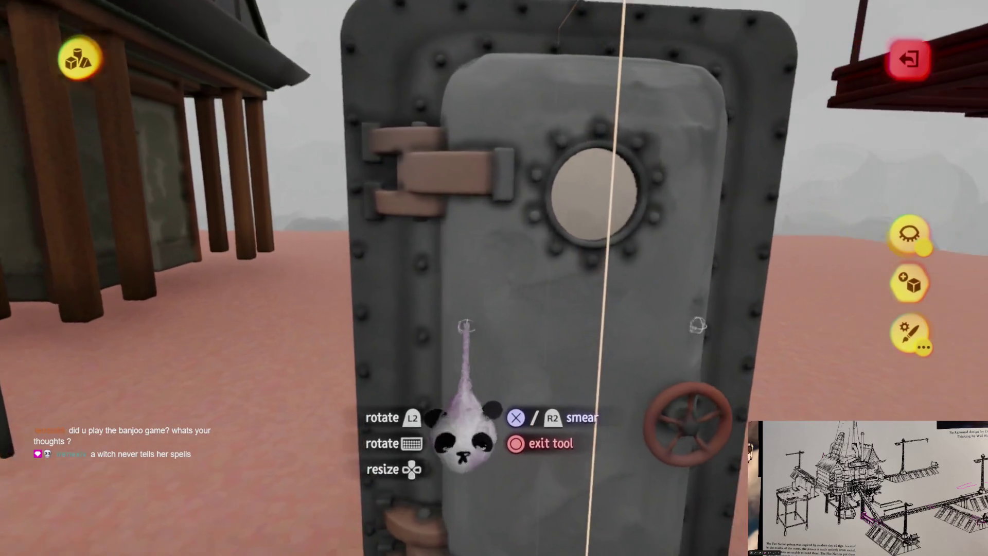
# Step: Briefly re-enter the door sculpture, then orbit around the whole door and leave sculpt mode
pyautogui.press('Escape')
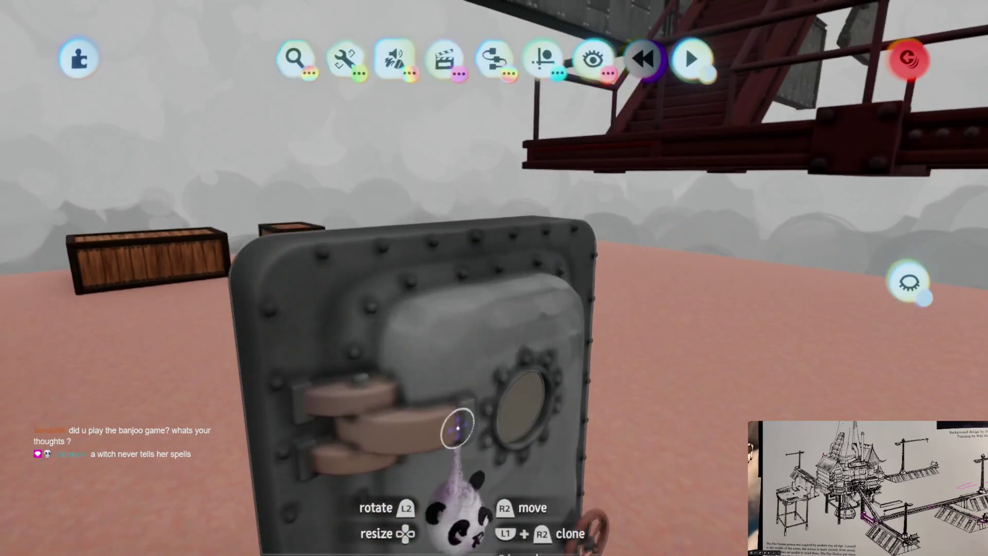
pyautogui.click(453, 412)
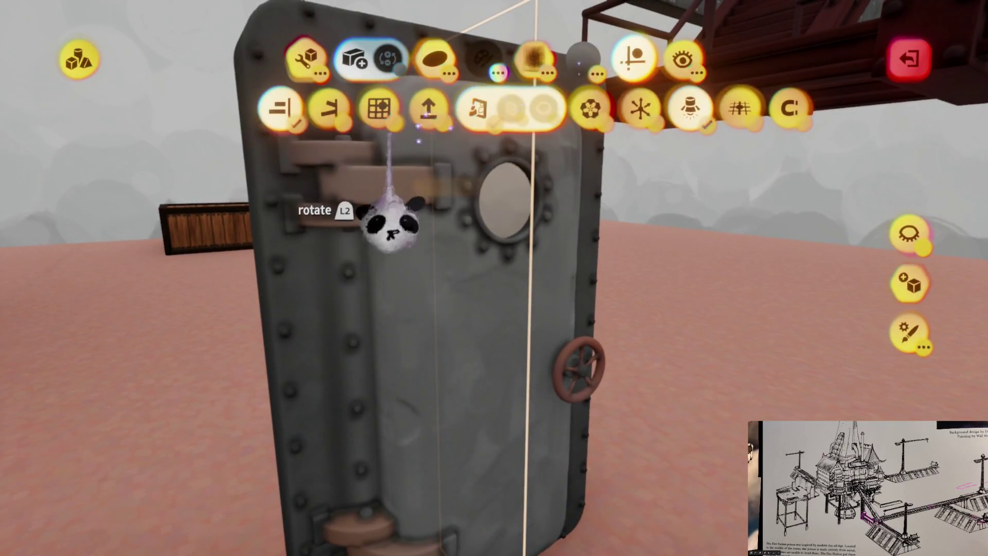
pyautogui.press('Escape')
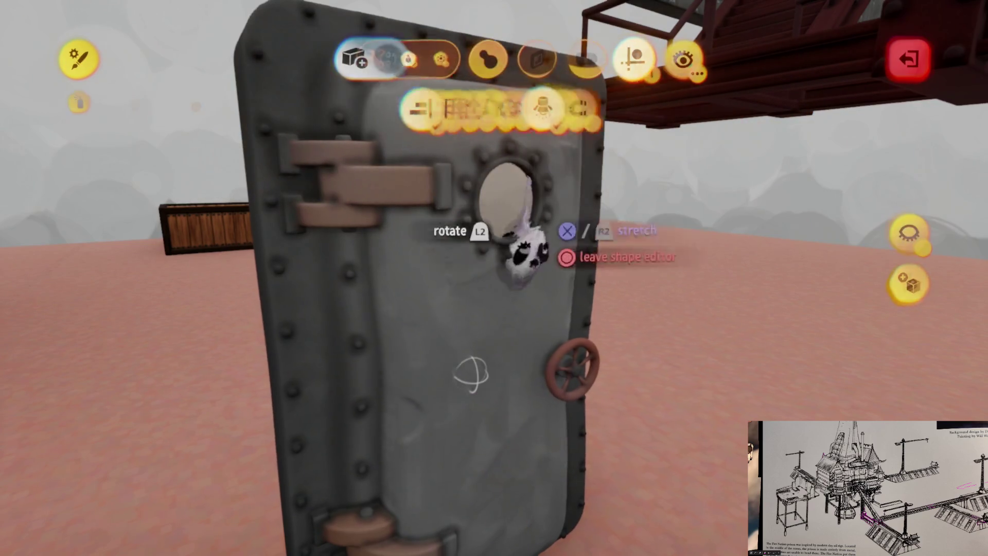
pyautogui.press('Escape')
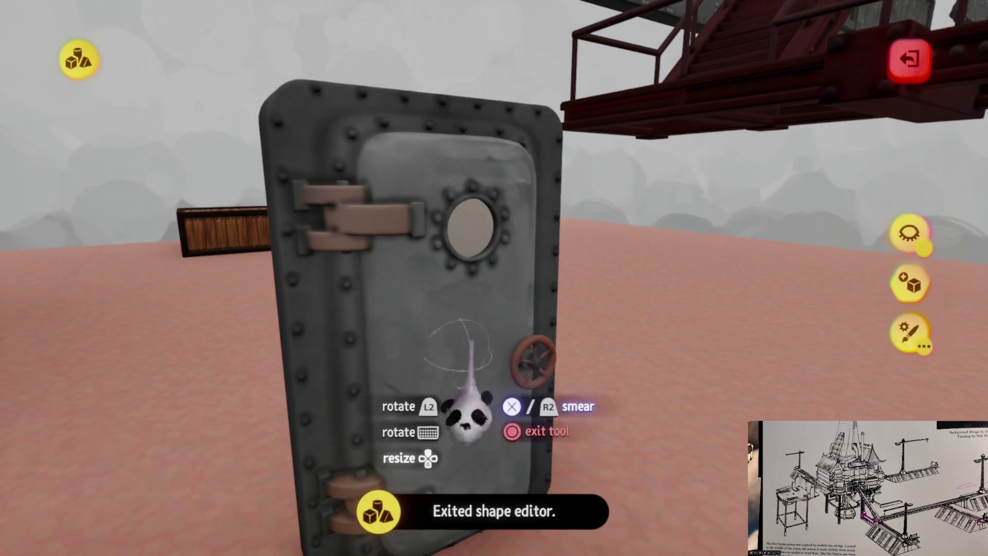
pyautogui.moveTo(437, 419)
pyautogui.mouseDown()
pyautogui.moveTo(523, 517)
pyautogui.moveTo(527, 430)
pyautogui.mouseUp()
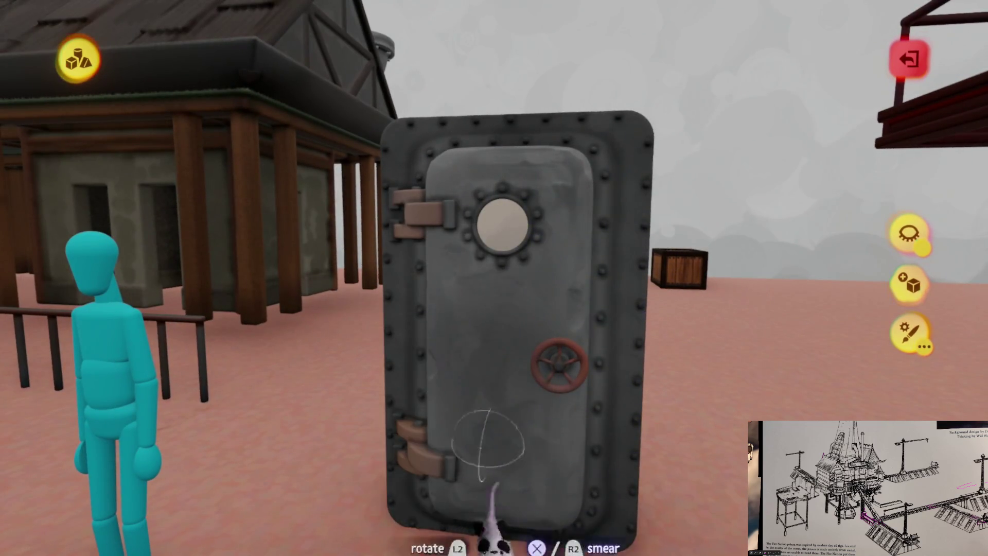
pyautogui.press('Escape')
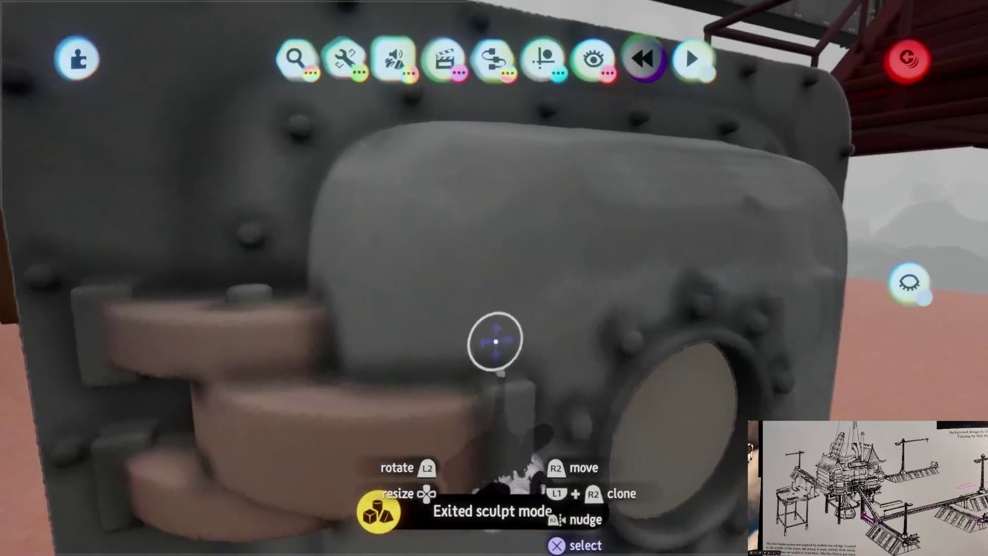
# Step: Re-enter the door sculpture, switch to Paint with a brown colour, and close the spray settings
pyautogui.click(495, 341)
pyautogui.press('Escape')
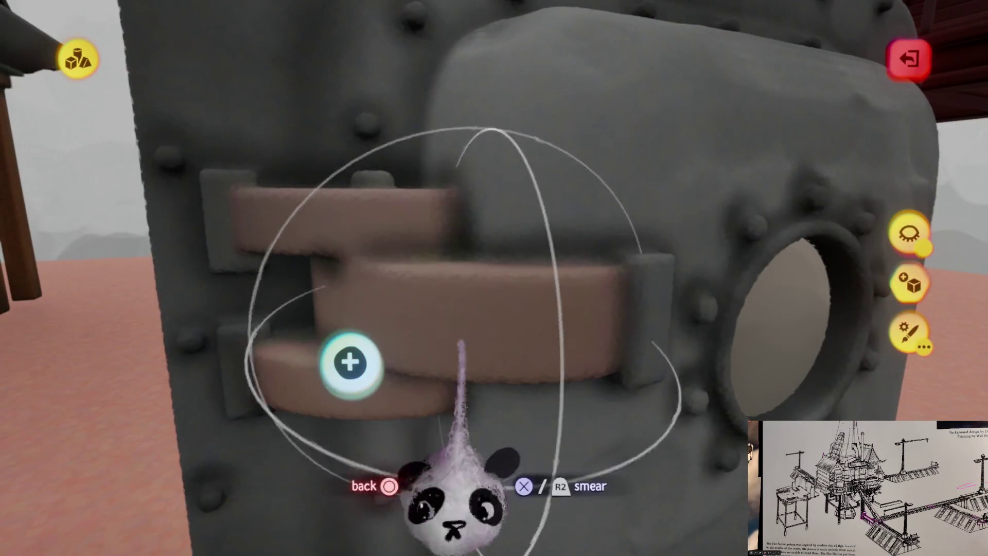
pyautogui.click(484, 60)
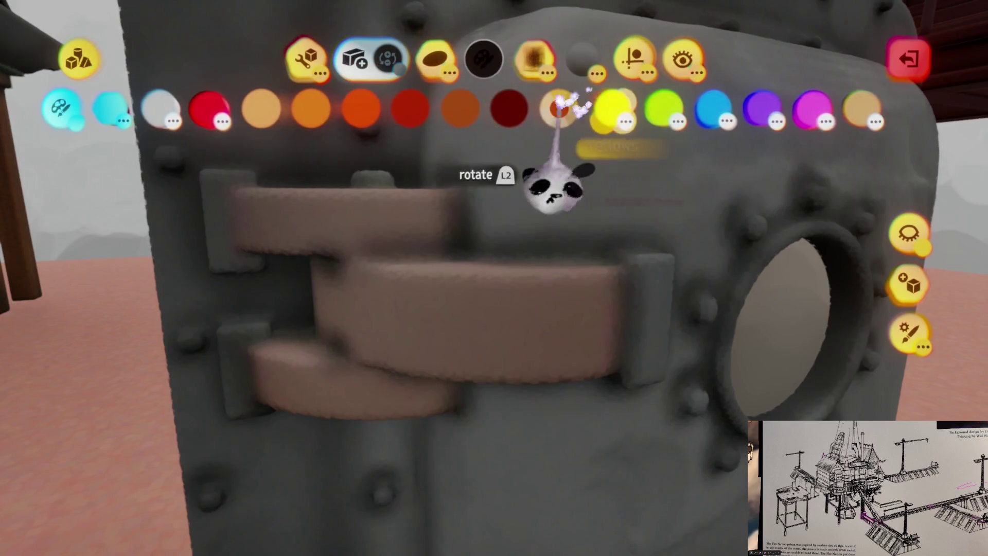
pyautogui.click(462, 108)
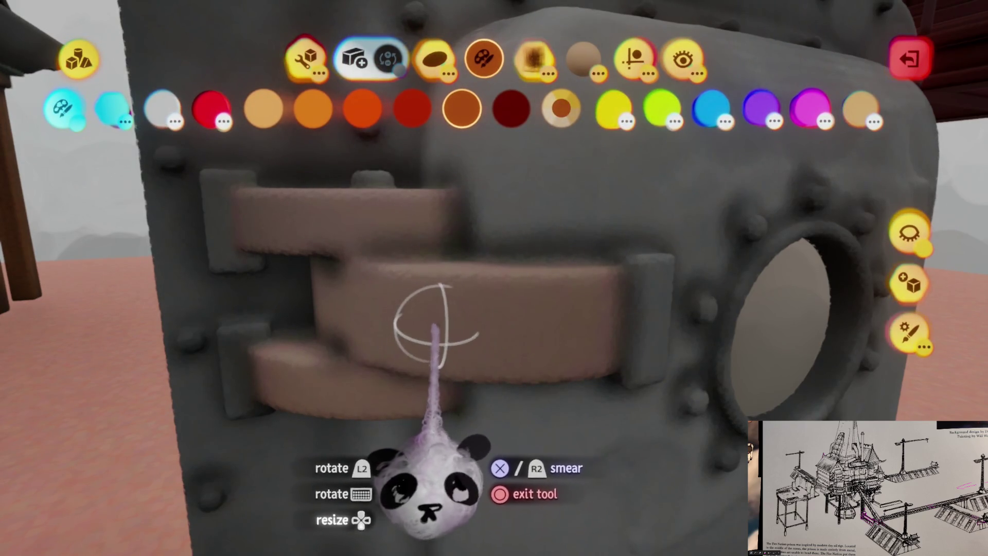
pyautogui.press('Escape')
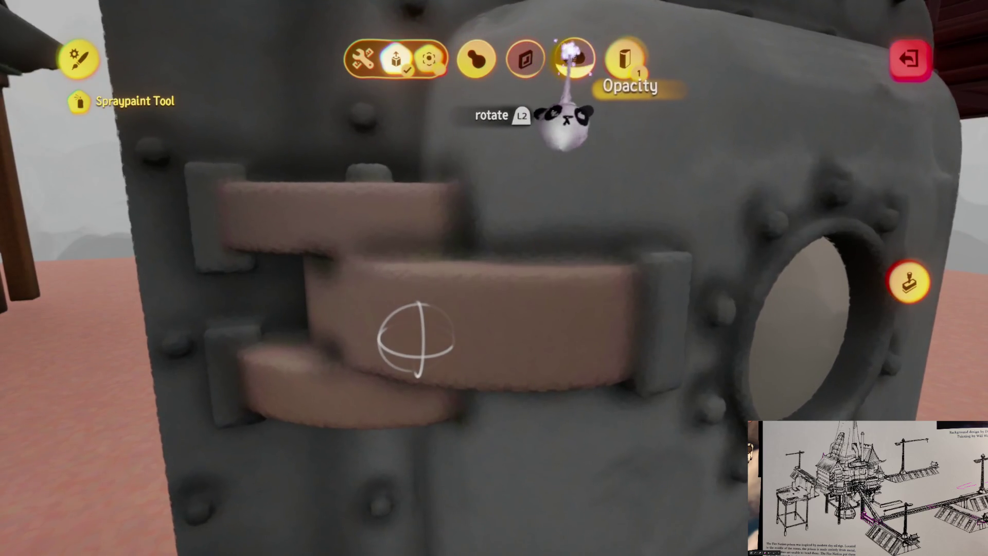
pyautogui.press('Escape')
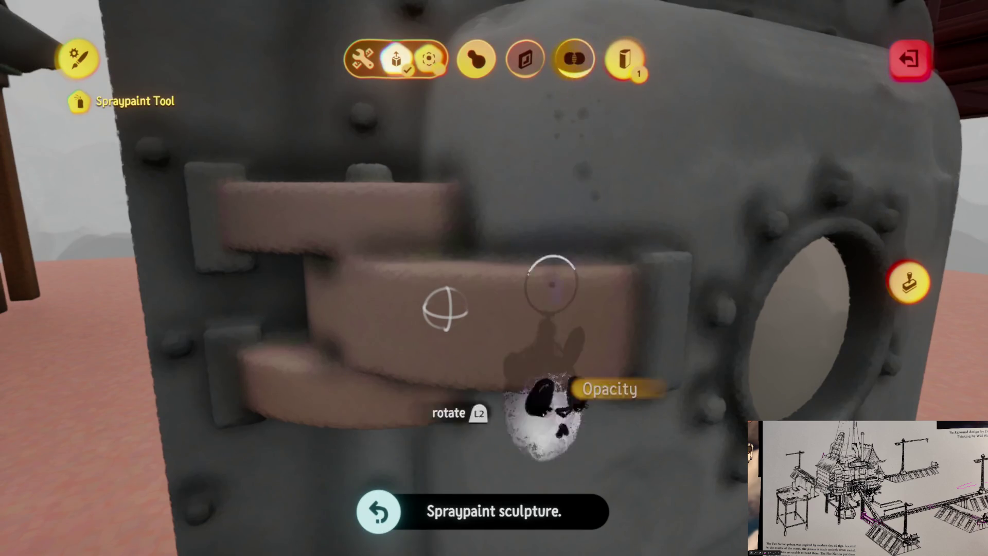
pyautogui.press('Escape')
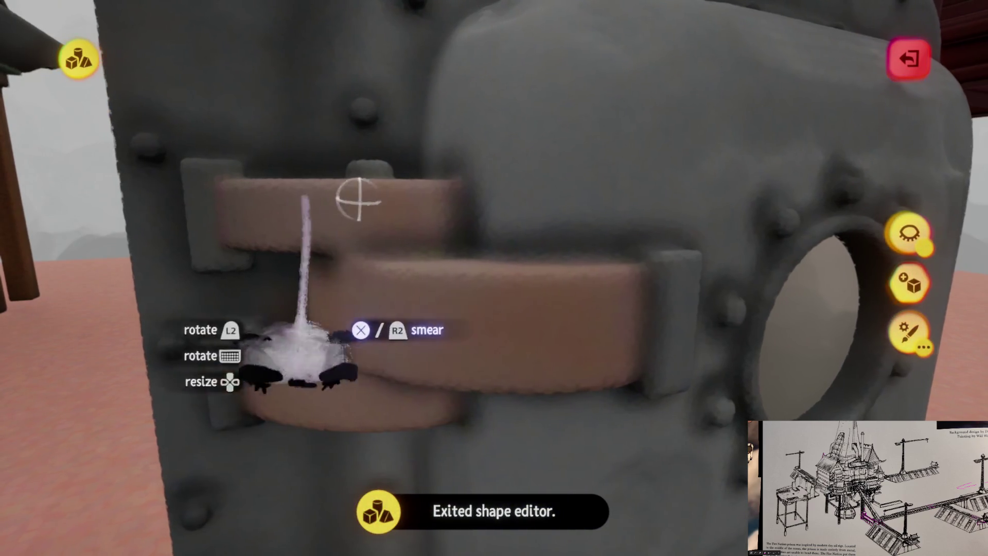
# Step: Orbit around the hinge plates, pipe brackets and valve wheel, then zoom out to the whole door
pyautogui.moveTo(392, 188)
pyautogui.mouseDown()
pyautogui.moveTo(448, 399)
pyautogui.moveTo(392, 363)
pyautogui.mouseUp()
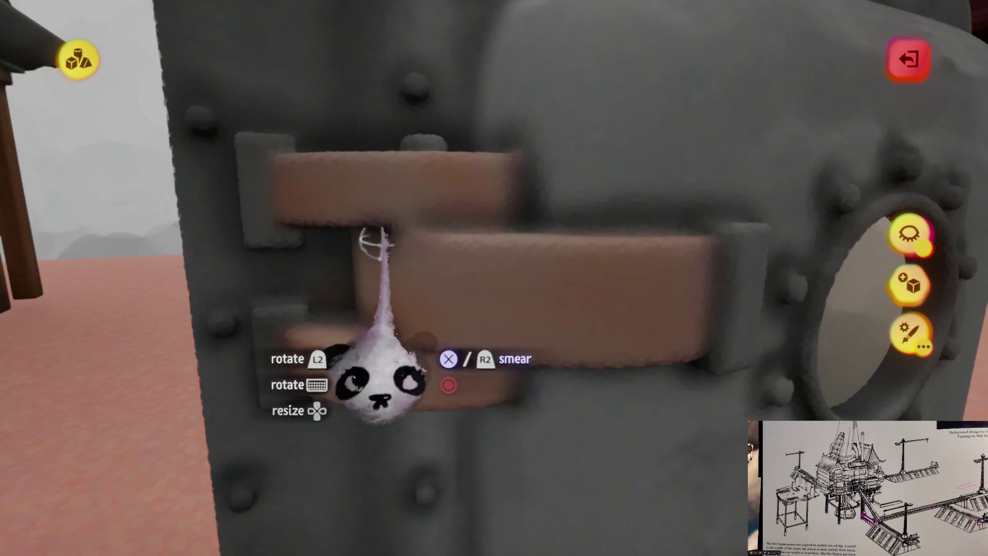
pyautogui.moveTo(565, 281); pyautogui.dragTo(430, 276)
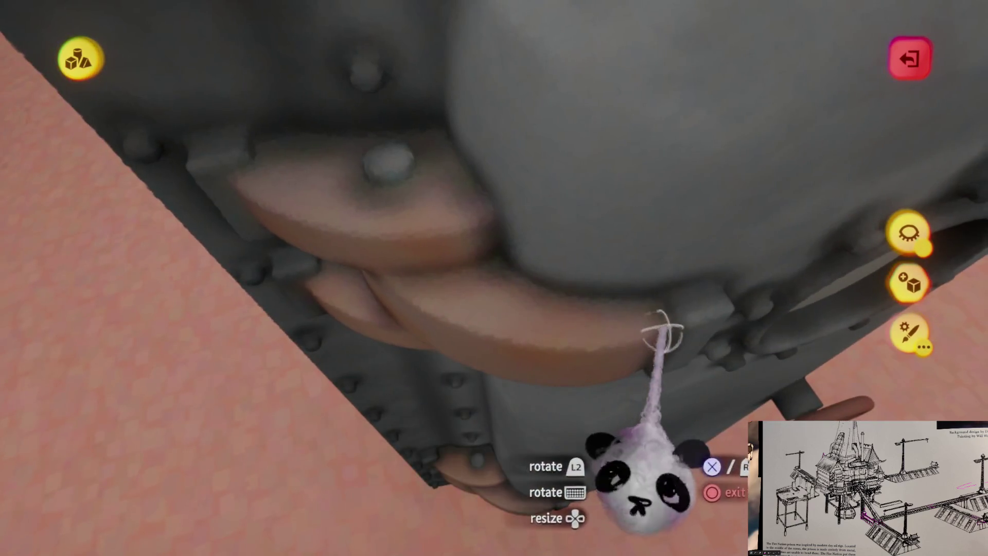
pyautogui.moveTo(342, 357)
pyautogui.mouseDown()
pyautogui.moveTo(470, 402)
pyautogui.moveTo(452, 453)
pyautogui.moveTo(268, 361)
pyautogui.mouseUp()
pyautogui.moveTo(286, 201)
pyautogui.mouseDown()
pyautogui.moveTo(375, 150)
pyautogui.moveTo(453, 227)
pyautogui.moveTo(480, 342)
pyautogui.moveTo(326, 198)
pyautogui.mouseUp()
pyautogui.moveTo(440, 259)
pyautogui.mouseDown()
pyautogui.moveTo(437, 273)
pyautogui.moveTo(342, 332)
pyautogui.mouseUp()
pyautogui.moveTo(527, 323)
pyautogui.mouseDown()
pyautogui.moveTo(414, 340)
pyautogui.moveTo(527, 382)
pyautogui.mouseUp()
pyautogui.moveTo(329, 360)
pyautogui.mouseDown()
pyautogui.moveTo(483, 298)
pyautogui.moveTo(479, 283)
pyautogui.moveTo(380, 209)
pyautogui.moveTo(495, 278)
pyautogui.moveTo(407, 236)
pyautogui.mouseUp()
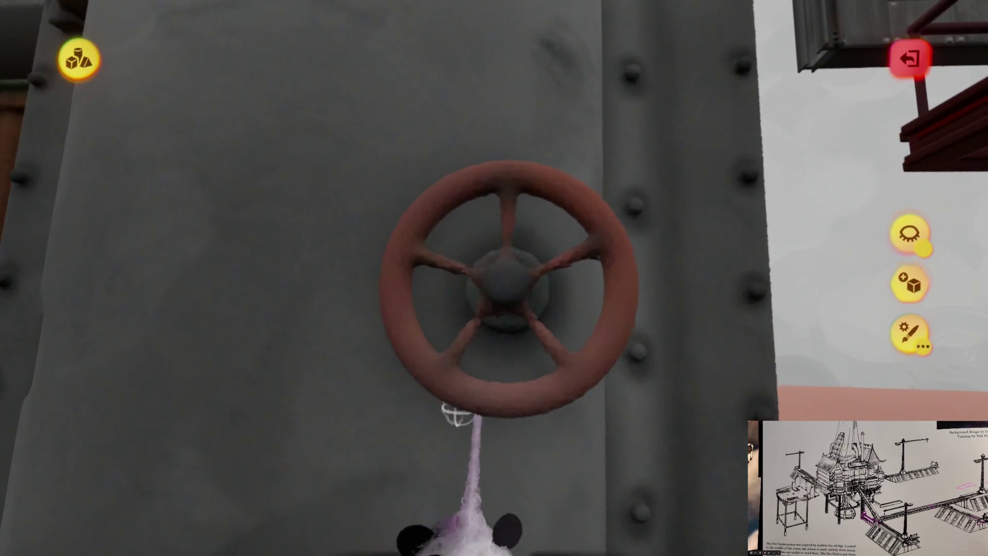
pyautogui.moveTo(456, 414); pyautogui.dragTo(487, 400)
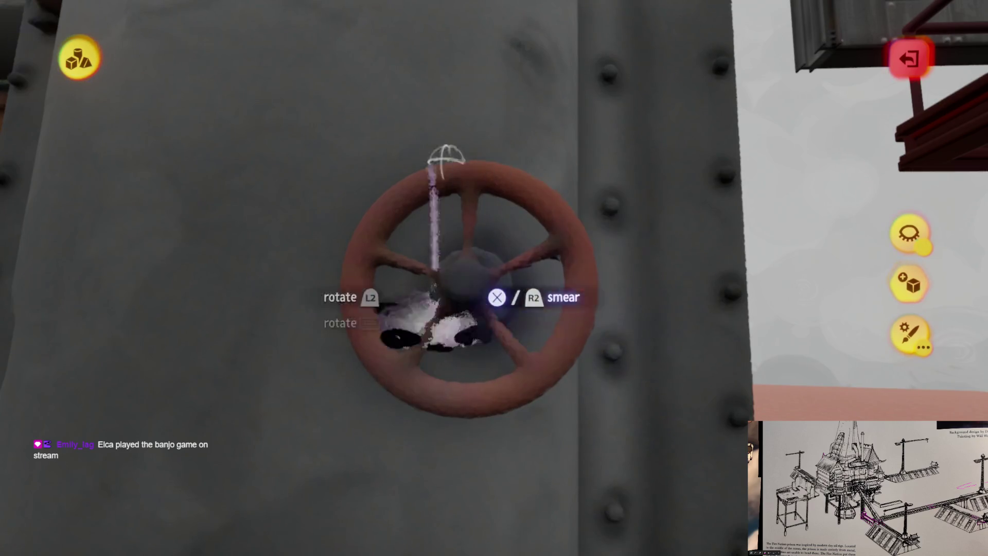
pyautogui.moveTo(432, 406)
pyautogui.mouseDown()
pyautogui.moveTo(495, 342)
pyautogui.moveTo(505, 280)
pyautogui.moveTo(450, 184)
pyautogui.moveTo(487, 348)
pyautogui.moveTo(476, 287)
pyautogui.moveTo(470, 341)
pyautogui.moveTo(468, 214)
pyautogui.mouseUp()
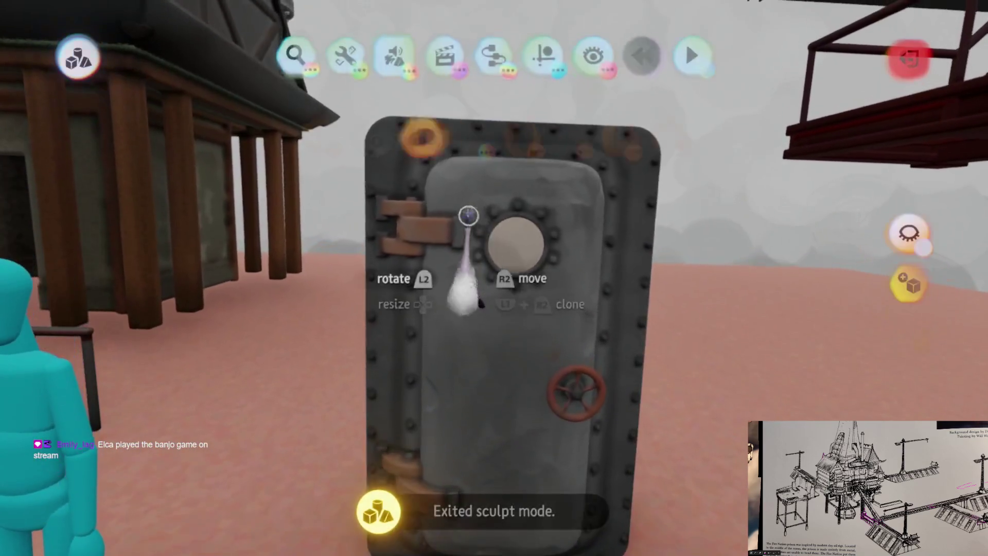
# Step: Reshape the spray brush into a curved arc with Soft Blend, then bring up the paint colours
pyautogui.click(483, 255)
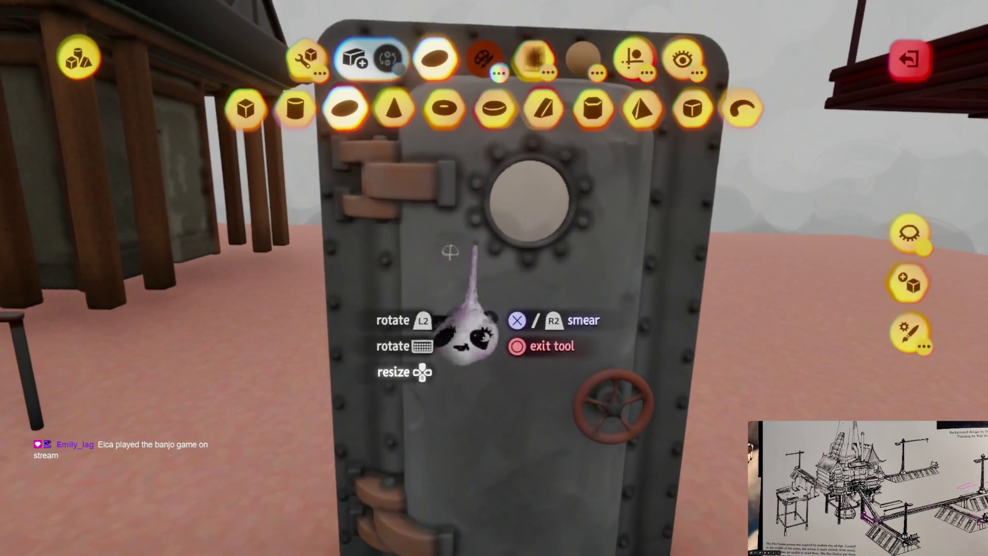
pyautogui.click(743, 108)
pyautogui.moveTo(474, 408)
pyautogui.mouseDown()
pyautogui.moveTo(469, 422)
pyautogui.moveTo(492, 369)
pyautogui.mouseUp()
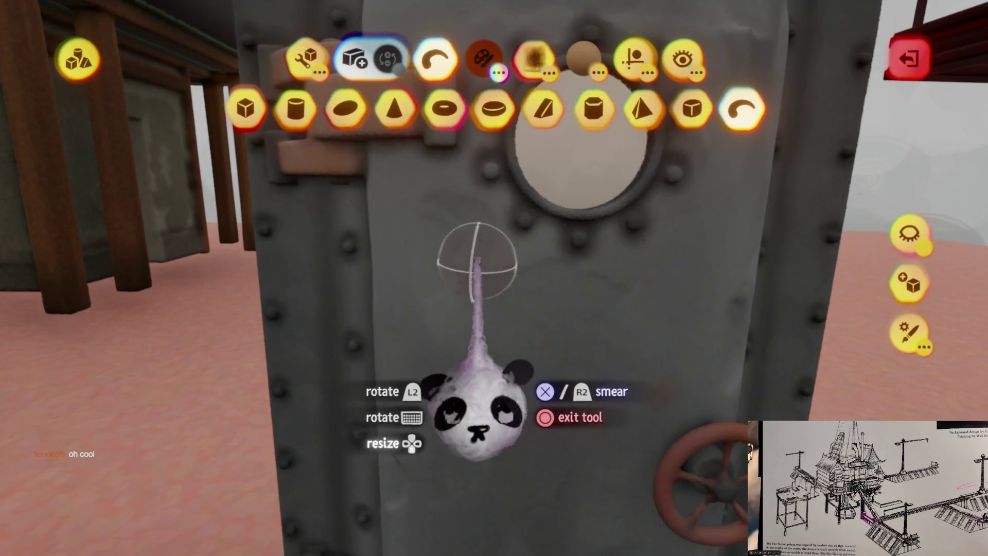
pyautogui.press('Escape')
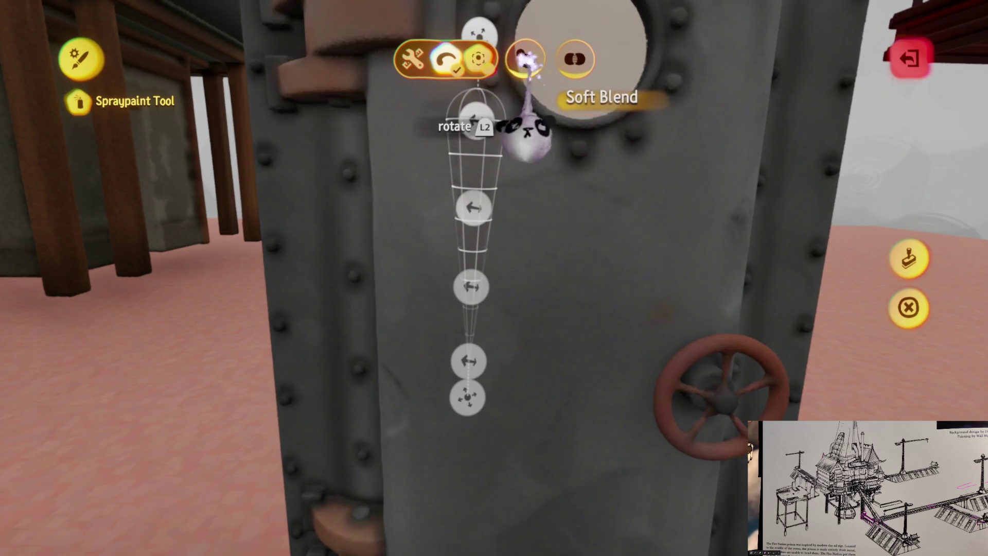
pyautogui.press('Escape')
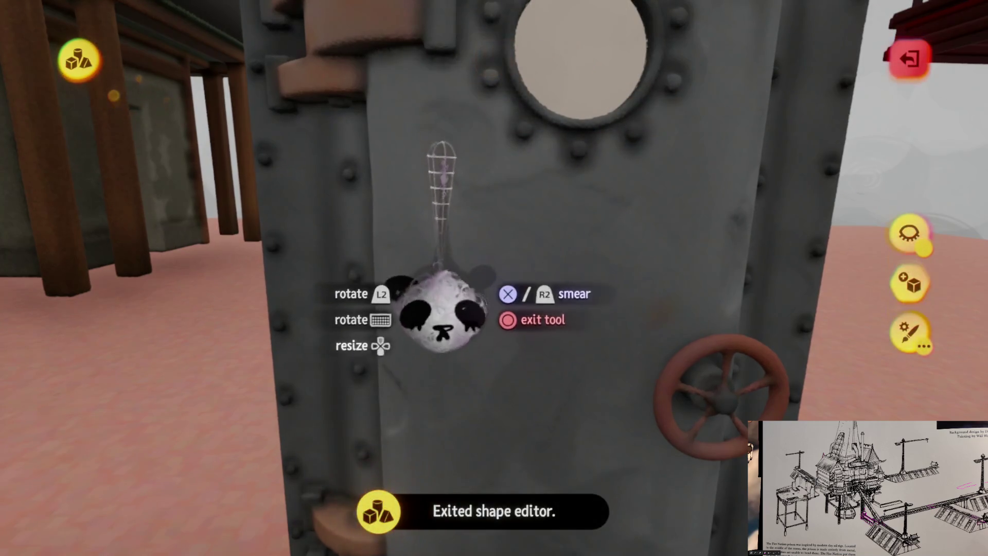
pyautogui.press('Tab')
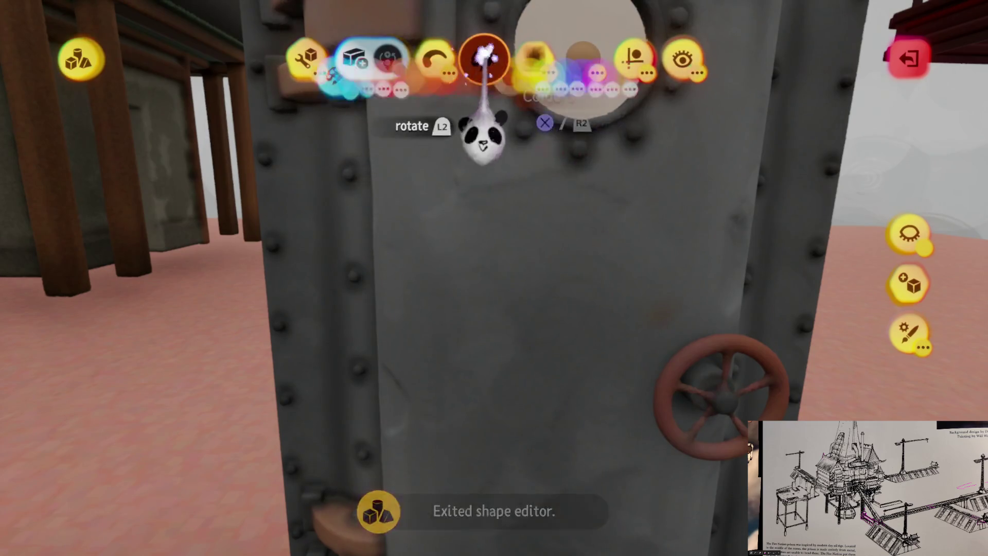
# Step: Smear paint up toward the door hinge and spray a column of white paint onto the door
pyautogui.press('Tab')
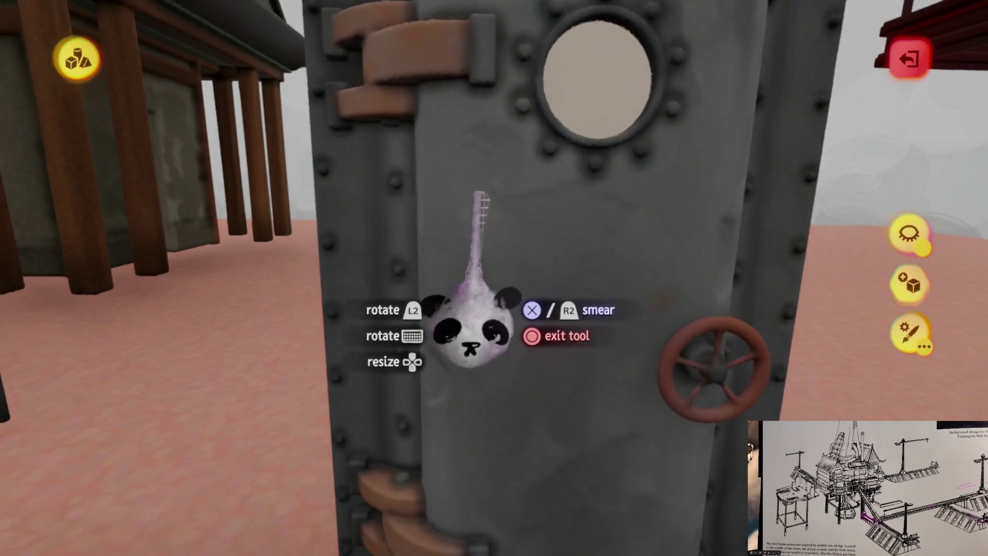
pyautogui.press('w')
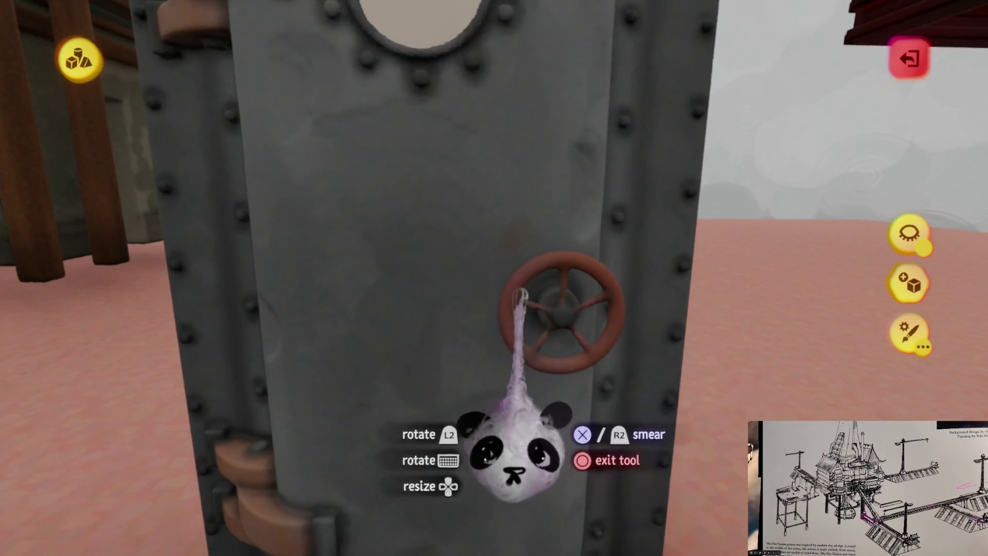
pyautogui.press('s')
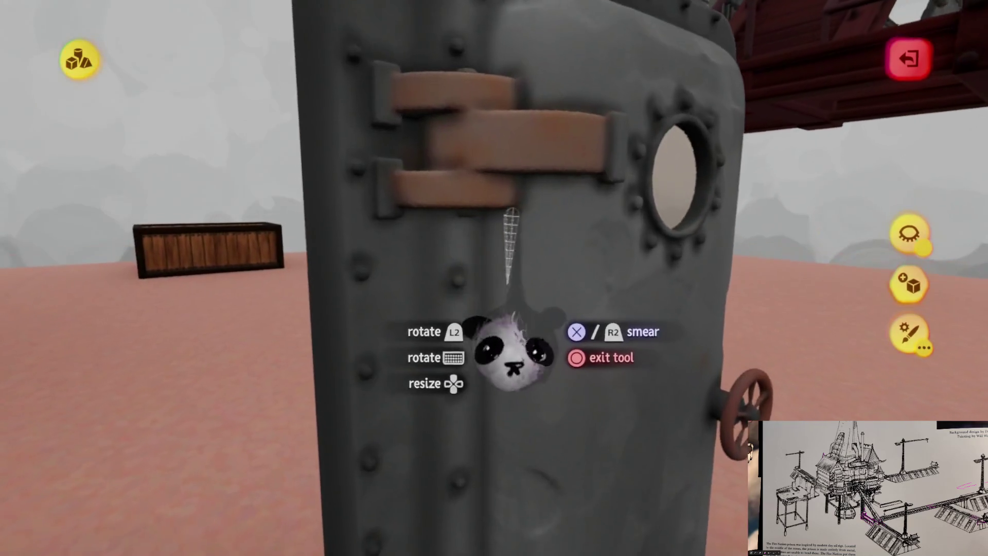
pyautogui.moveTo(514, 355); pyautogui.dragTo(484, 363)
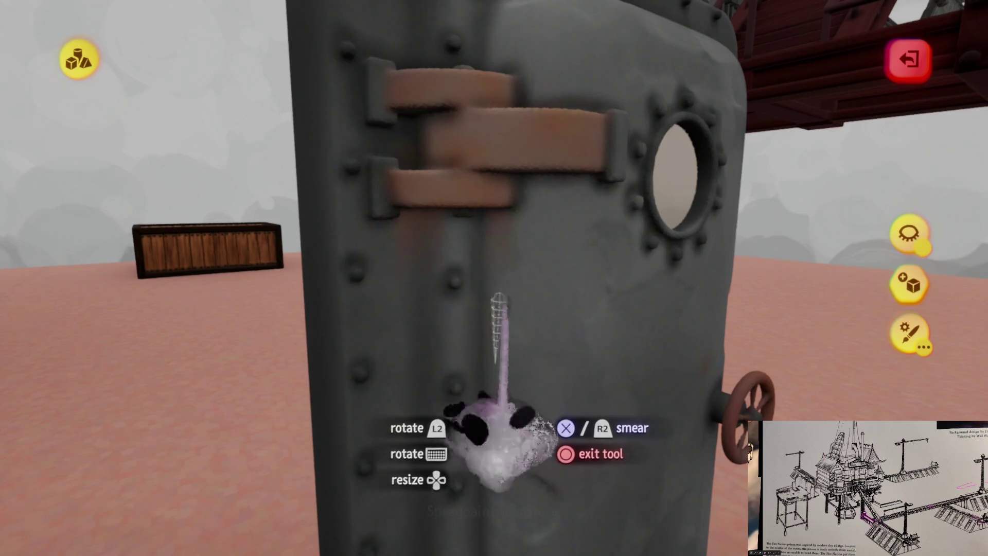
pyautogui.click(503, 397)
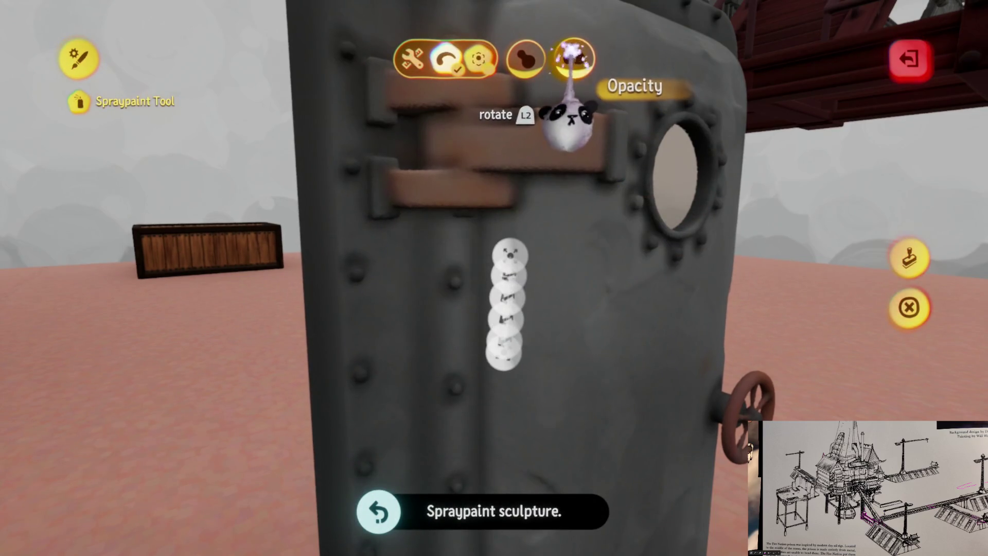
pyautogui.press('Escape')
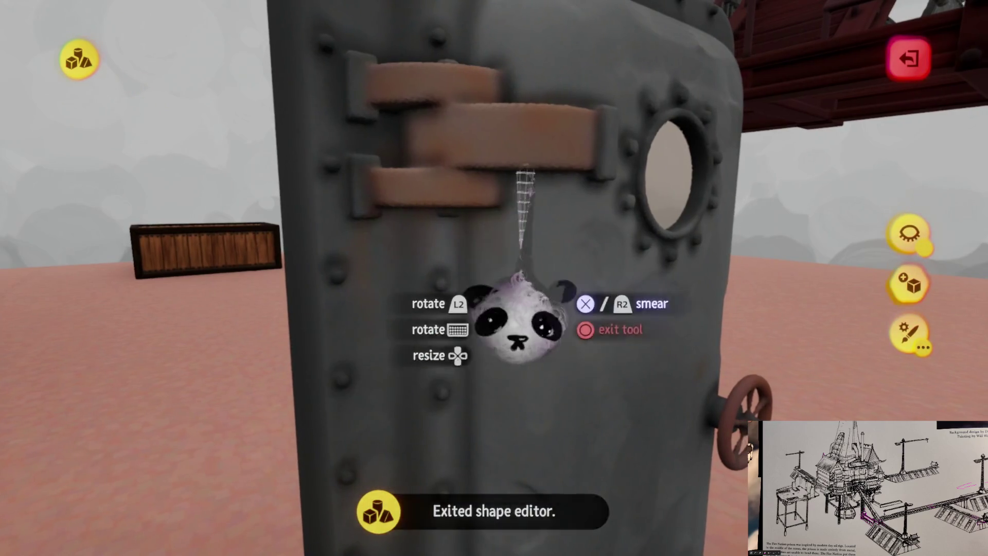
# Step: Smear the paint across the door surface, undoing and redoing that stroke
pyautogui.moveTo(463, 232); pyautogui.dragTo(508, 239)
pyautogui.hotkey('ctrl', 'z')
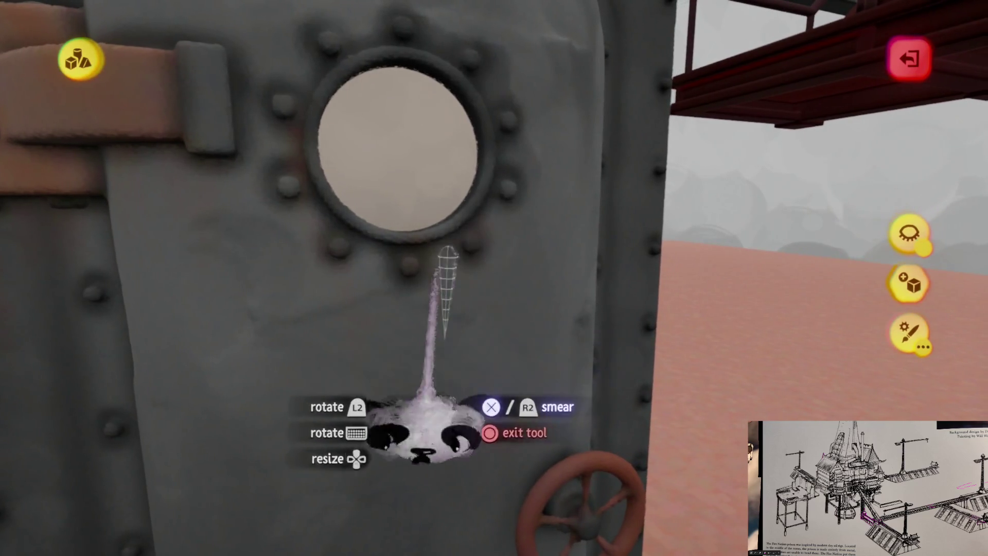
pyautogui.hotkey('ctrl', 'shift', 'z')
pyautogui.moveTo(449, 281)
pyautogui.mouseDown()
pyautogui.moveTo(453, 309)
pyautogui.moveTo(359, 172)
pyautogui.moveTo(331, 99)
pyautogui.moveTo(238, 126)
pyautogui.moveTo(199, 154)
pyautogui.moveTo(364, 84)
pyautogui.moveTo(428, 95)
pyautogui.moveTo(77, 46)
pyautogui.moveTo(283, 72)
pyautogui.moveTo(418, 163)
pyautogui.moveTo(360, 103)
pyautogui.moveTo(523, 115)
pyautogui.moveTo(587, 160)
pyautogui.moveTo(521, 126)
pyautogui.moveTo(504, 226)
pyautogui.mouseUp()
# Step: Smear a wear streak along the door's edge, checking the hinges and porthole side from around the door
pyautogui.moveTo(476, 368)
pyautogui.mouseDown()
pyautogui.moveTo(496, 456)
pyautogui.moveTo(496, 195)
pyautogui.mouseUp()
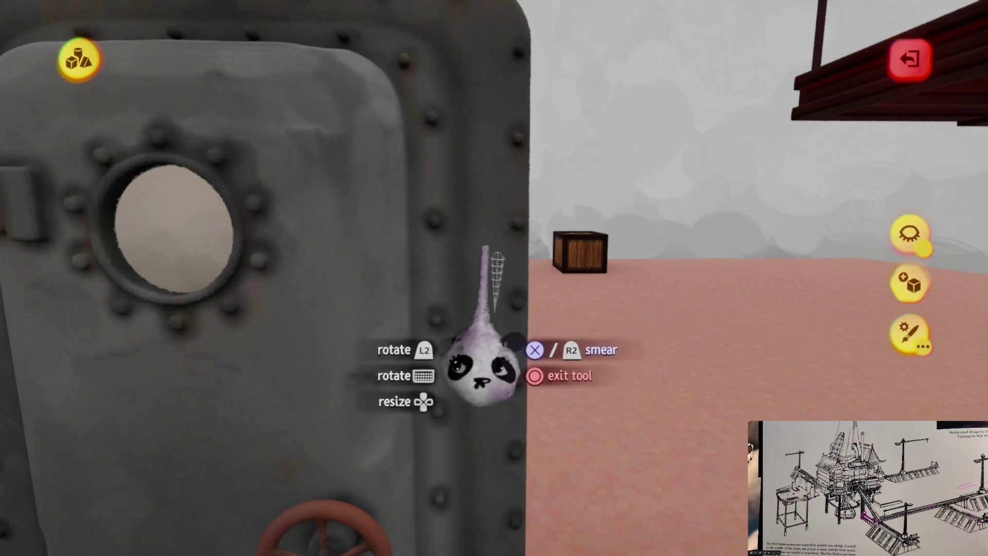
pyautogui.moveTo(495, 322); pyautogui.dragTo(478, 335)
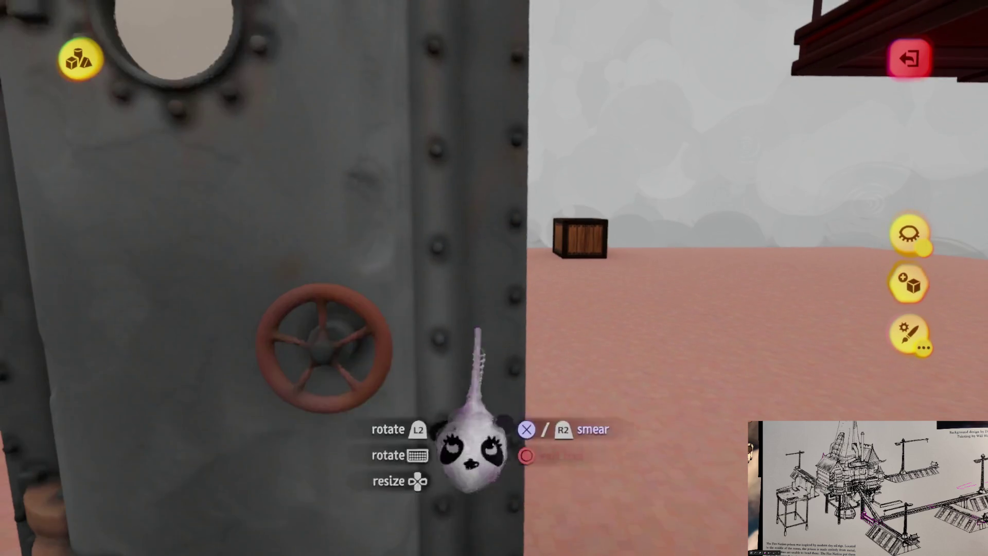
pyautogui.moveTo(510, 302)
pyautogui.mouseDown()
pyautogui.moveTo(507, 386)
pyautogui.moveTo(499, 269)
pyautogui.moveTo(512, 265)
pyautogui.mouseUp()
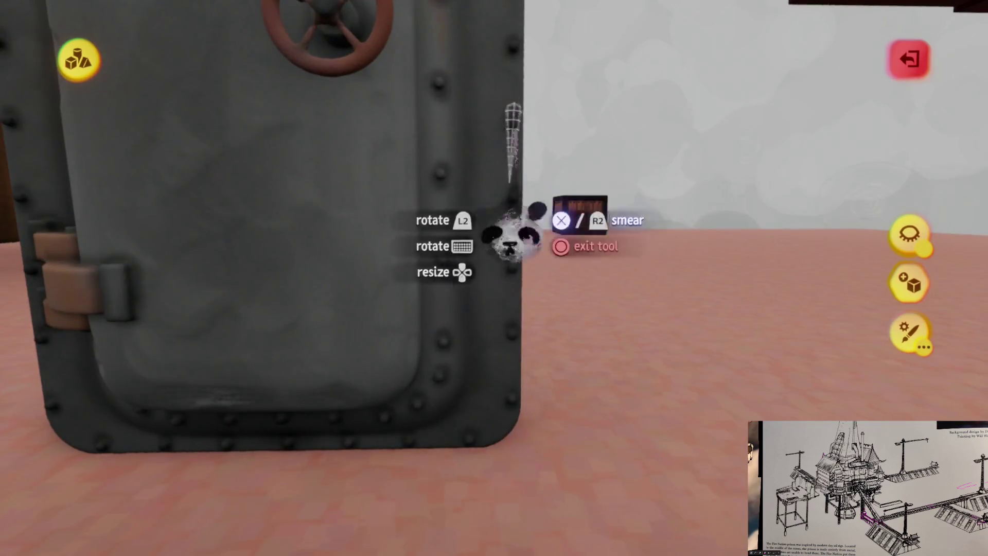
pyautogui.moveTo(440, 450)
pyautogui.mouseDown()
pyautogui.moveTo(452, 398)
pyautogui.moveTo(343, 431)
pyautogui.moveTo(199, 386)
pyautogui.moveTo(507, 442)
pyautogui.mouseUp()
pyautogui.moveTo(512, 293)
pyautogui.mouseDown()
pyautogui.moveTo(309, 335)
pyautogui.moveTo(563, 331)
pyautogui.moveTo(155, 342)
pyautogui.moveTo(482, 339)
pyautogui.moveTo(331, 330)
pyautogui.moveTo(531, 324)
pyautogui.moveTo(432, 350)
pyautogui.moveTo(375, 276)
pyautogui.moveTo(432, 289)
pyautogui.mouseUp()
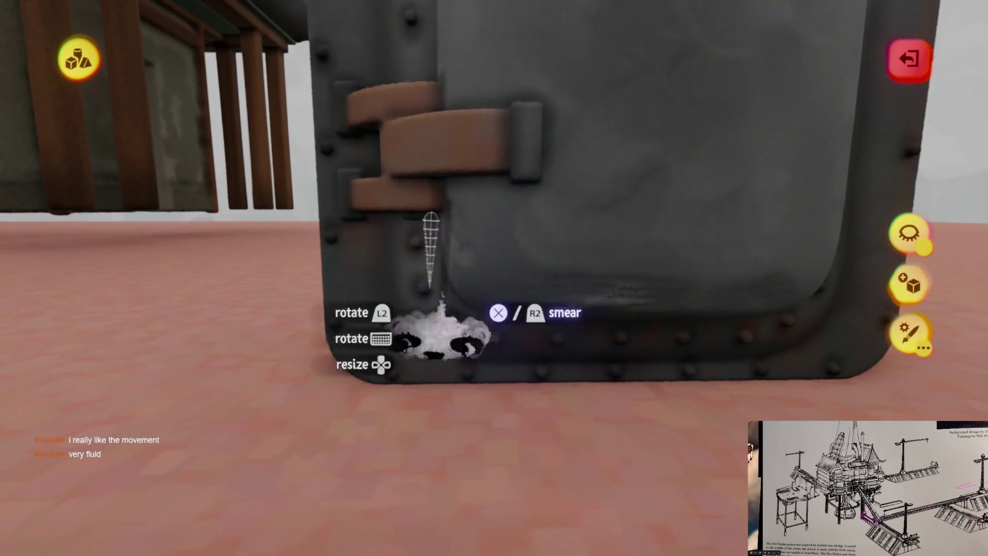
pyautogui.moveTo(371, 361)
pyautogui.mouseDown()
pyautogui.moveTo(360, 221)
pyautogui.moveTo(470, 283)
pyautogui.moveTo(490, 331)
pyautogui.moveTo(428, 227)
pyautogui.mouseUp()
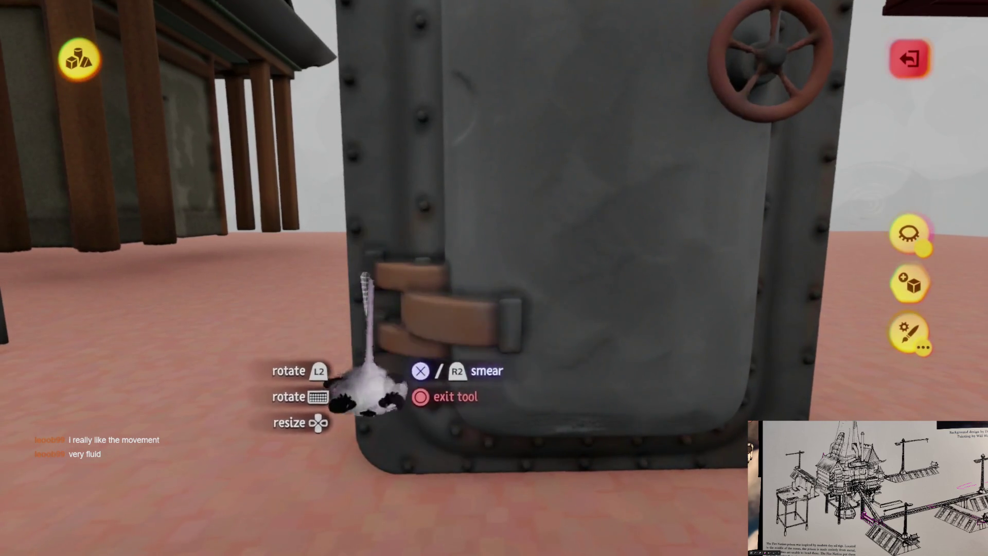
pyautogui.moveTo(367, 392); pyautogui.dragTo(416, 309)
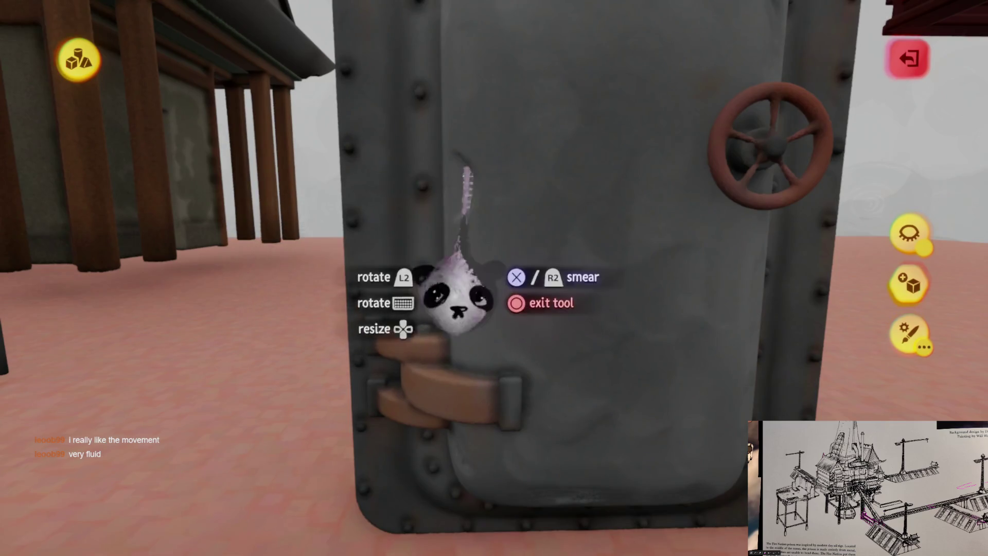
pyautogui.moveTo(453, 332)
pyautogui.mouseDown()
pyautogui.moveTo(434, 364)
pyautogui.moveTo(331, 294)
pyautogui.moveTo(416, 273)
pyautogui.mouseUp()
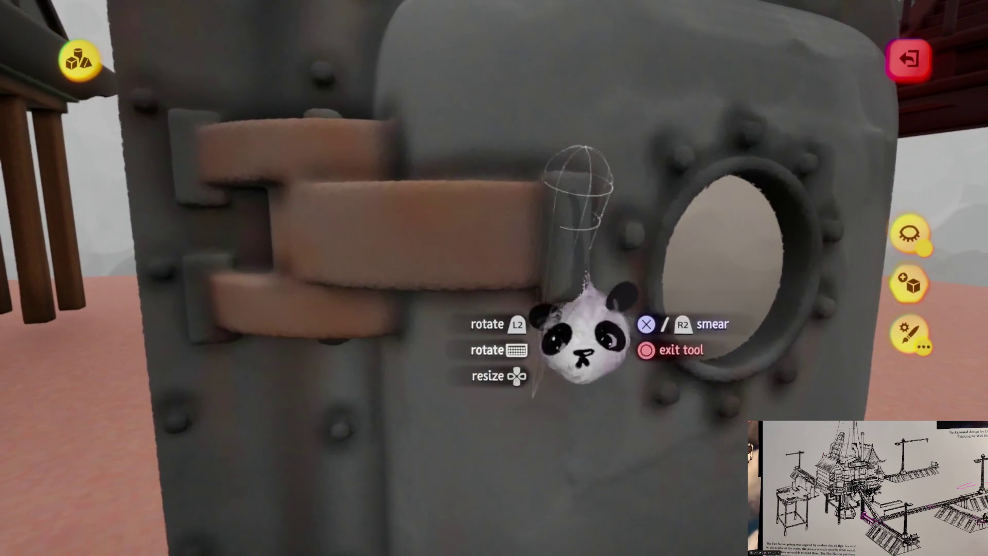
pyautogui.click(435, 60)
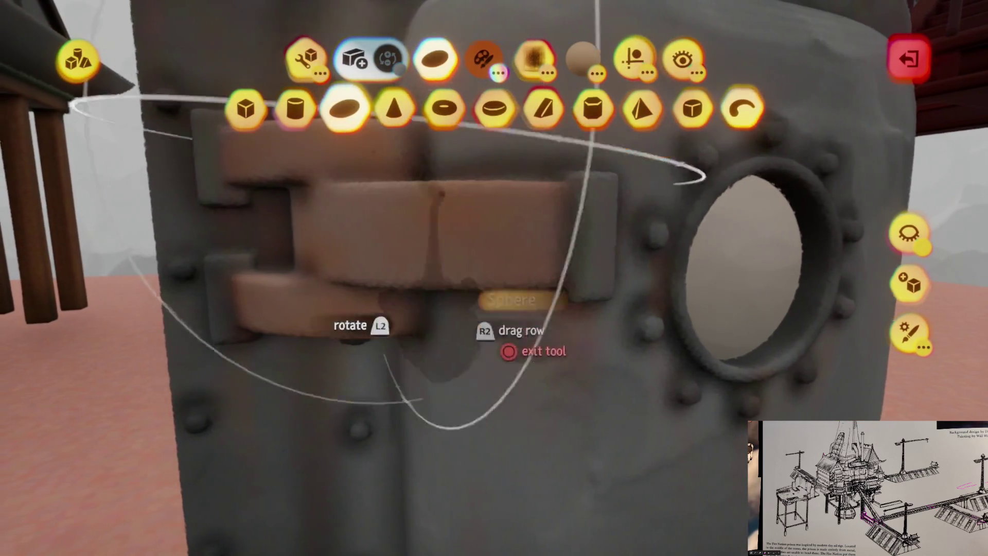
# Step: Check the colour palette and switch back and forth between Spraypaint and Smear
pyautogui.press('c')
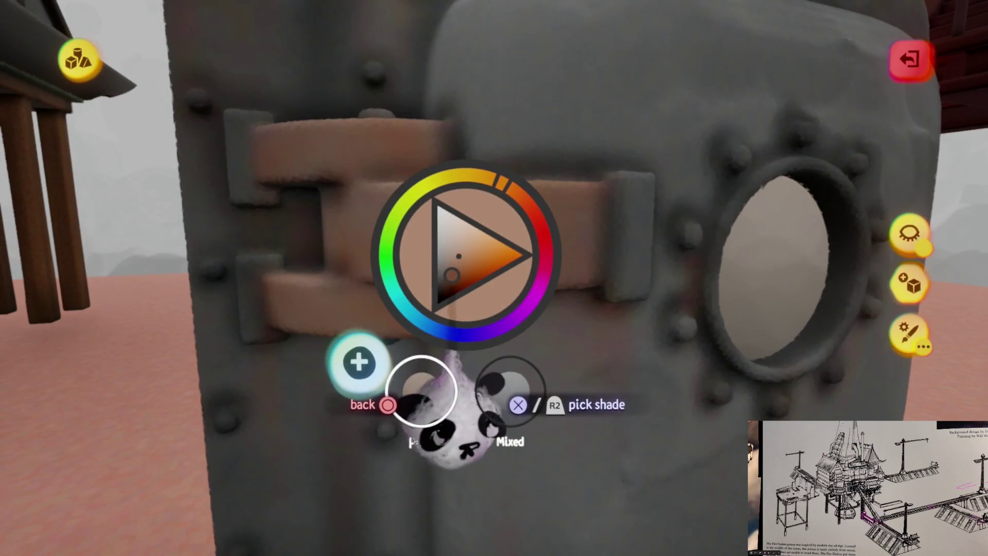
pyautogui.rightClick(442, 417)
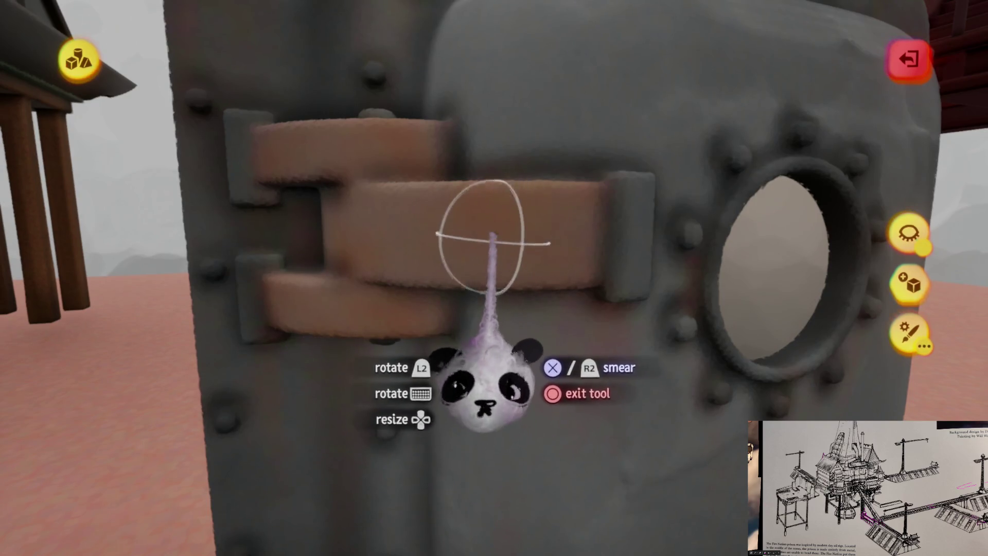
pyautogui.rightClick(492, 234)
pyautogui.rightClick(567, 154)
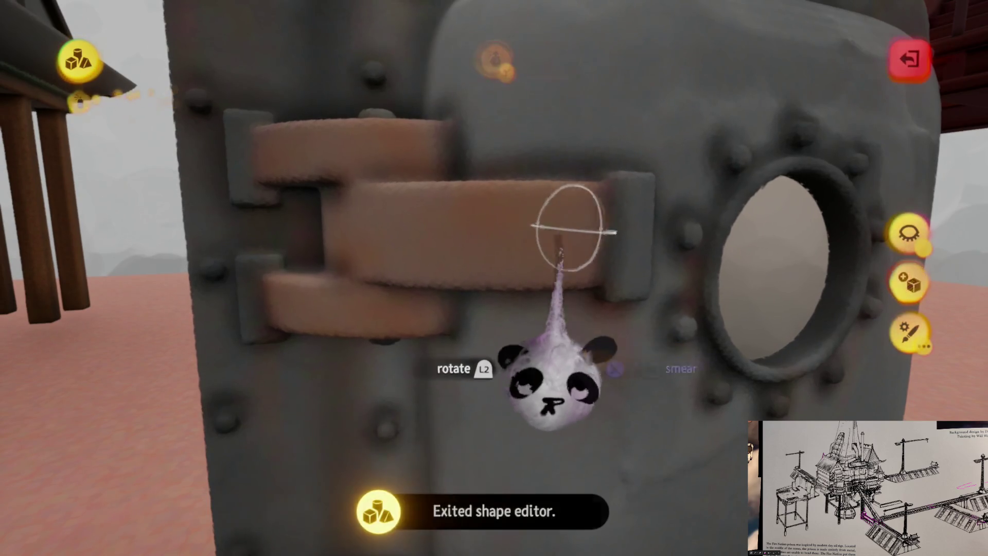
pyautogui.rightClick(445, 391)
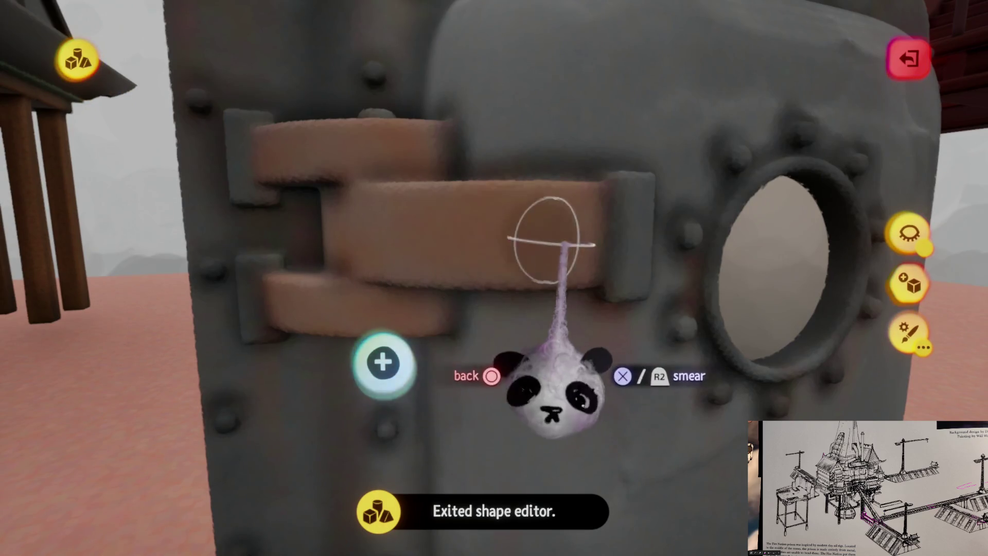
pyautogui.rightClick(484, 355)
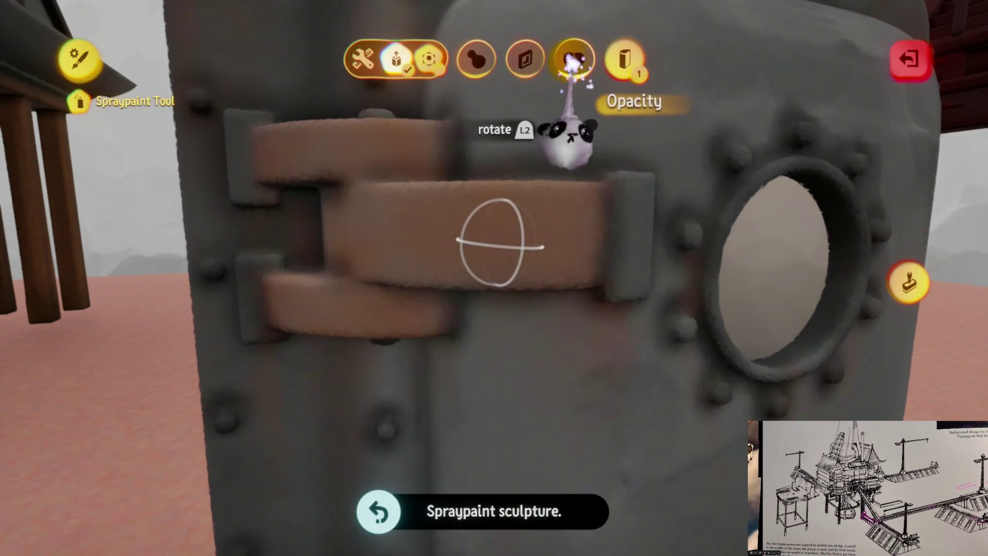
pyautogui.rightClick(541, 376)
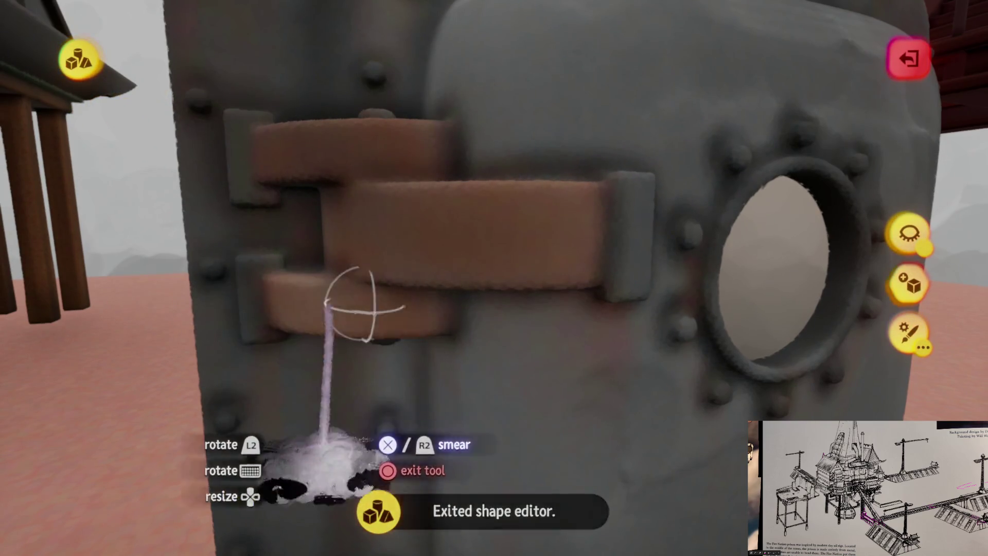
# Step: Frame the whole door head-on and leave sculpting to show the Sculpture properties
pyautogui.moveTo(561, 232)
pyautogui.mouseDown()
pyautogui.moveTo(523, 265)
pyautogui.moveTo(516, 293)
pyautogui.moveTo(390, 278)
pyautogui.moveTo(529, 309)
pyautogui.moveTo(448, 393)
pyautogui.moveTo(474, 391)
pyautogui.moveTo(479, 353)
pyautogui.mouseUp()
pyautogui.click(380, 247)
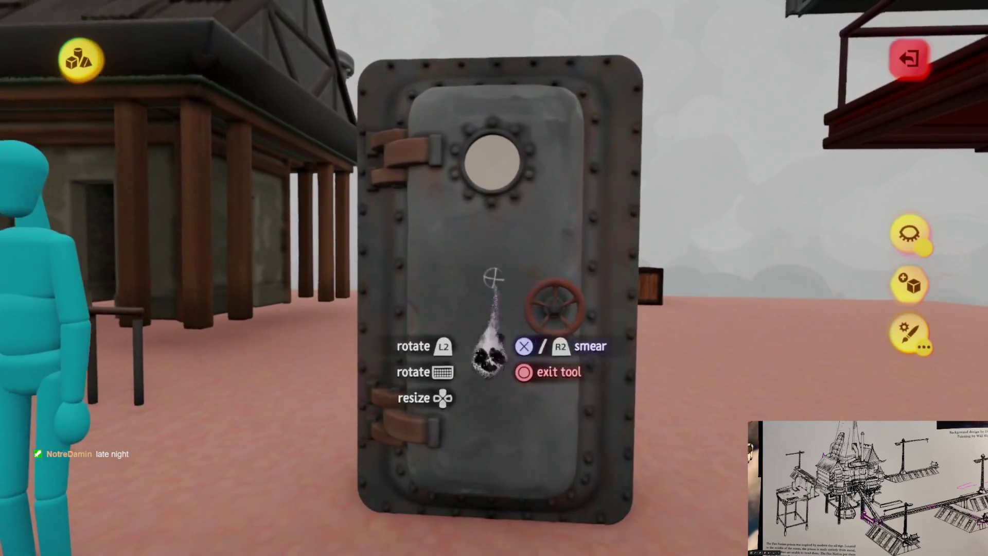
pyautogui.press('Escape')
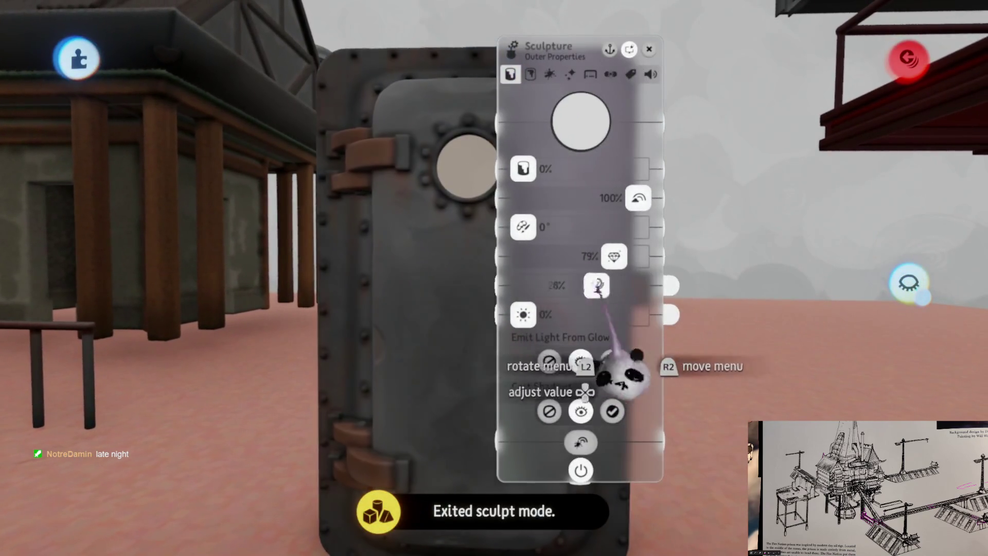
# Step: Add a spotlight from the gadgets, widen its cone to 45°, and place it beside the door
pyautogui.press('Escape')
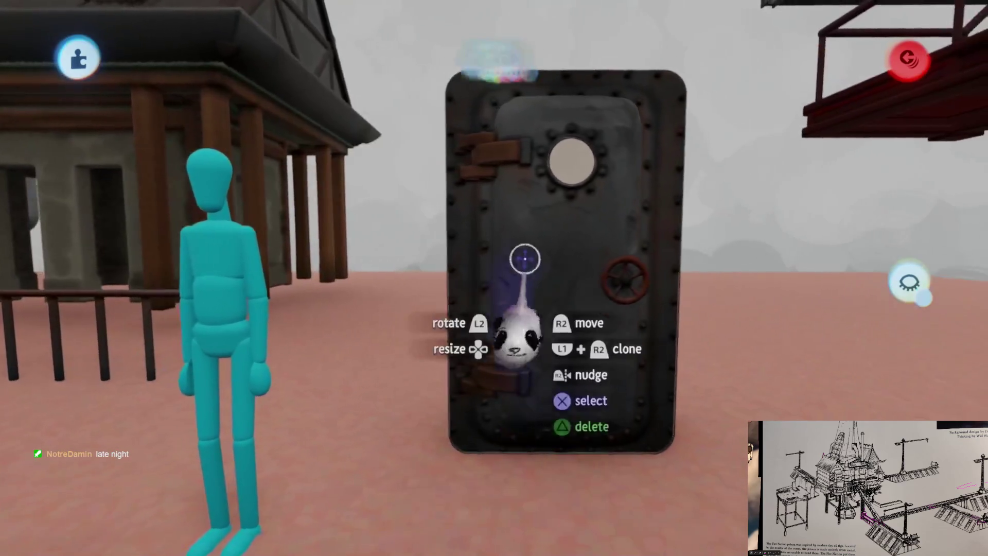
pyautogui.click(578, 78)
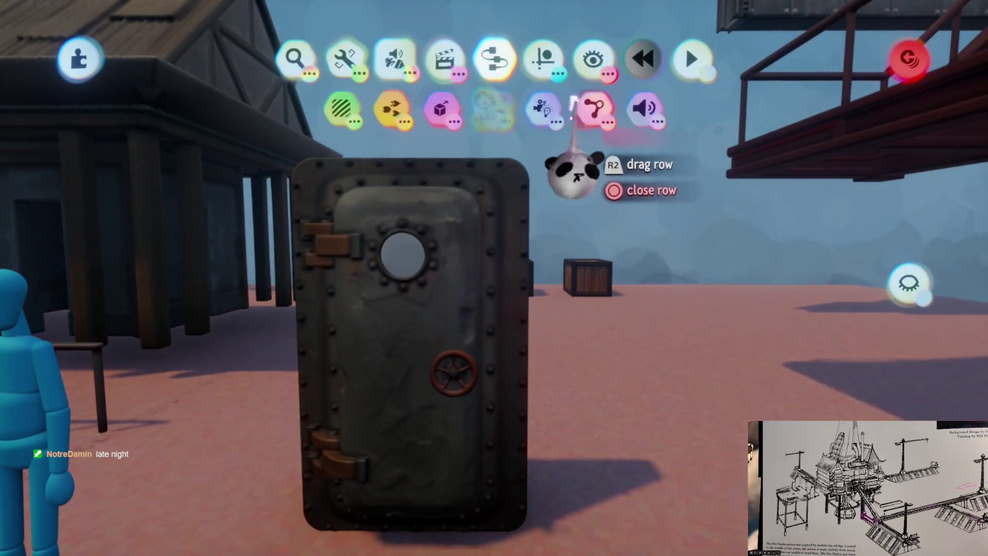
pyautogui.click(520, 163)
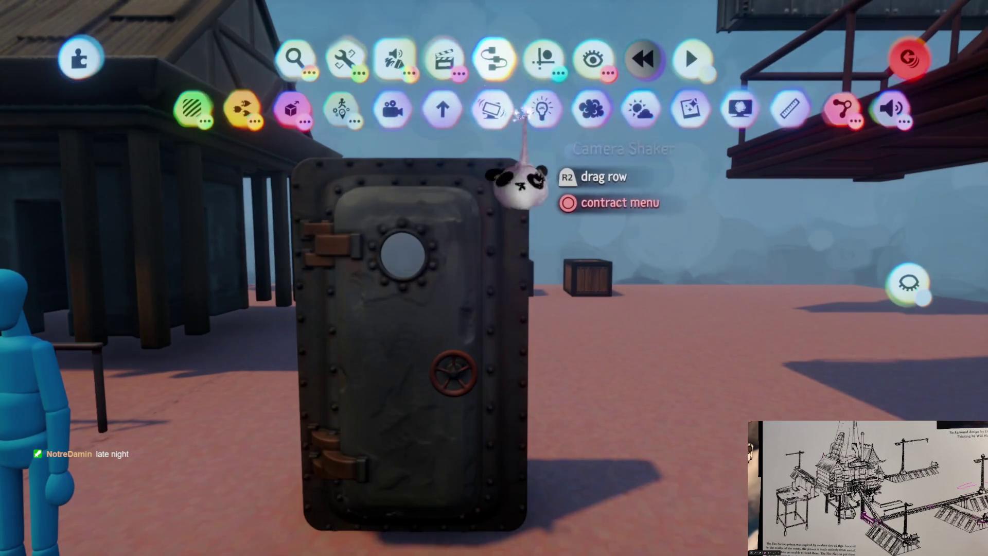
pyautogui.click(521, 177)
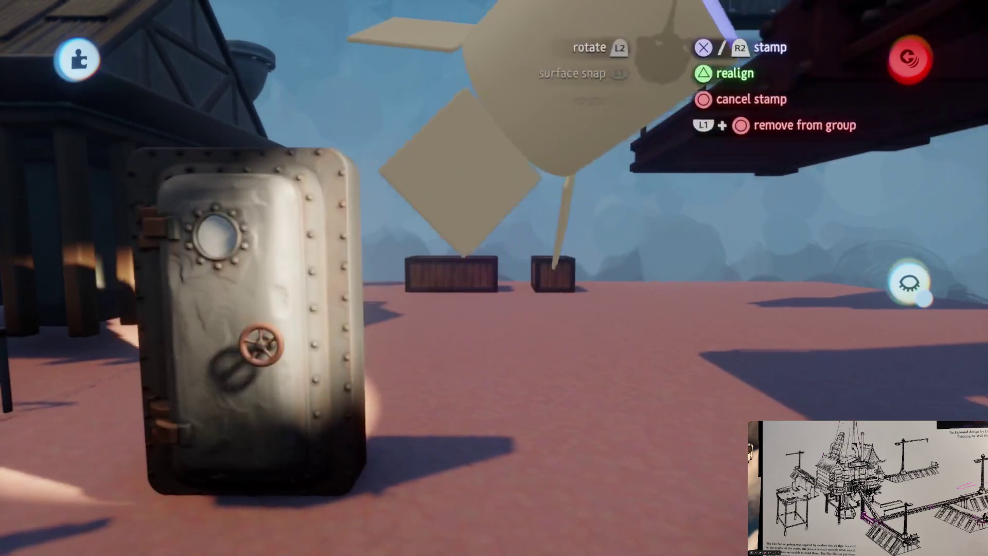
pyautogui.click(578, 187)
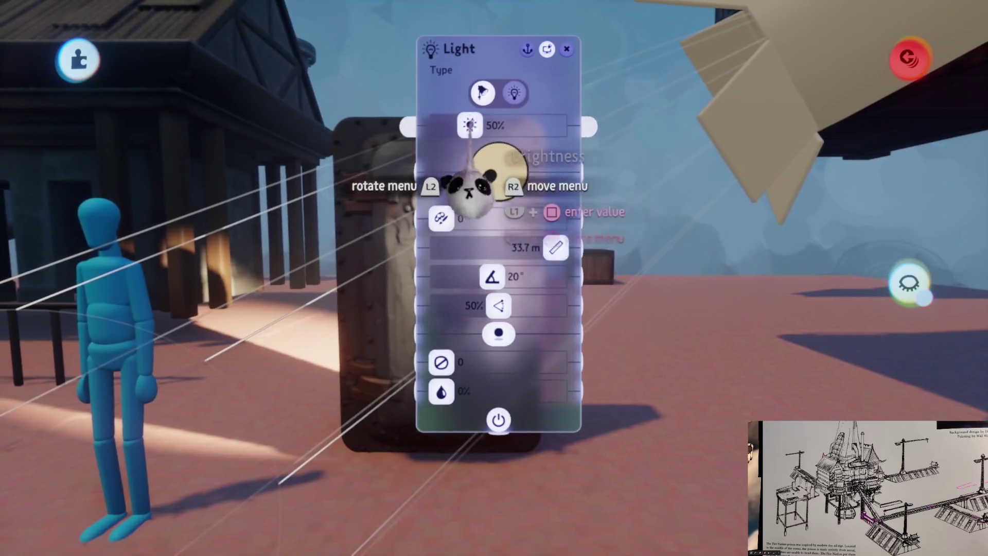
pyautogui.press('Escape')
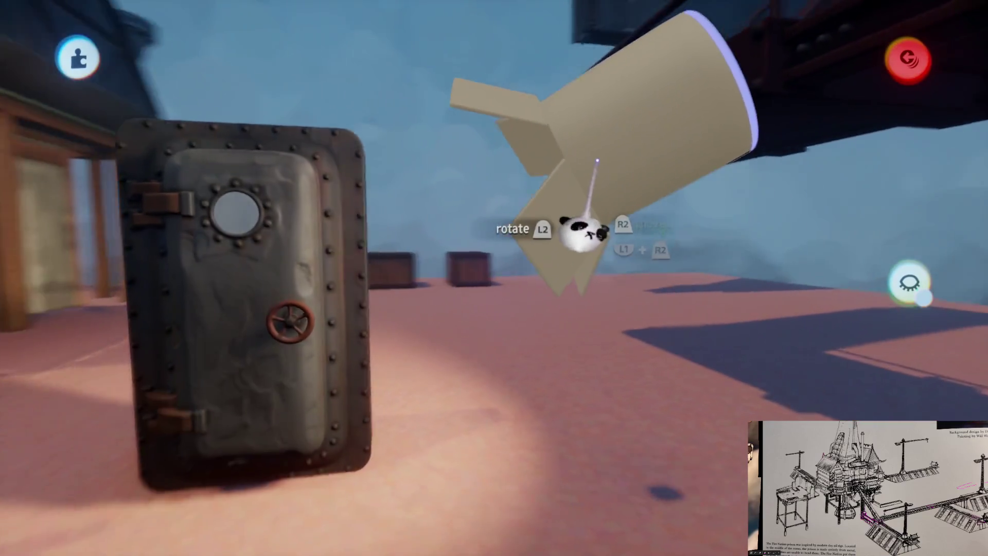
pyautogui.moveTo(598, 161)
pyautogui.mouseDown()
pyautogui.moveTo(569, 84)
pyautogui.moveTo(581, 88)
pyautogui.moveTo(556, 122)
pyautogui.moveTo(553, 164)
pyautogui.mouseUp()
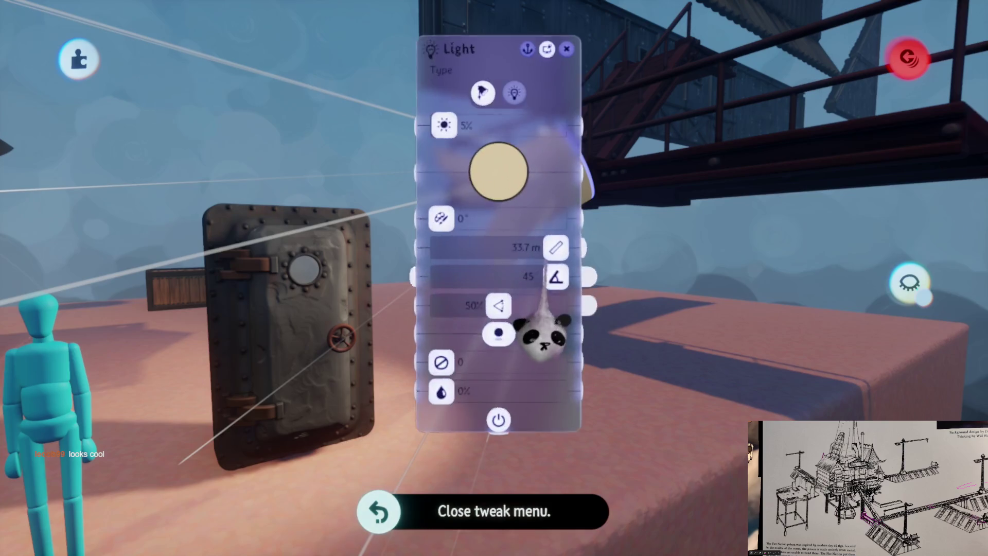
pyautogui.moveTo(529, 222)
pyautogui.mouseDown()
pyautogui.moveTo(546, 154)
pyautogui.moveTo(478, 319)
pyautogui.moveTo(502, 368)
pyautogui.mouseUp()
# Step: Lower the door sculpture's Shinyness/Roughness from 79% to 63%
pyautogui.click(502, 368)
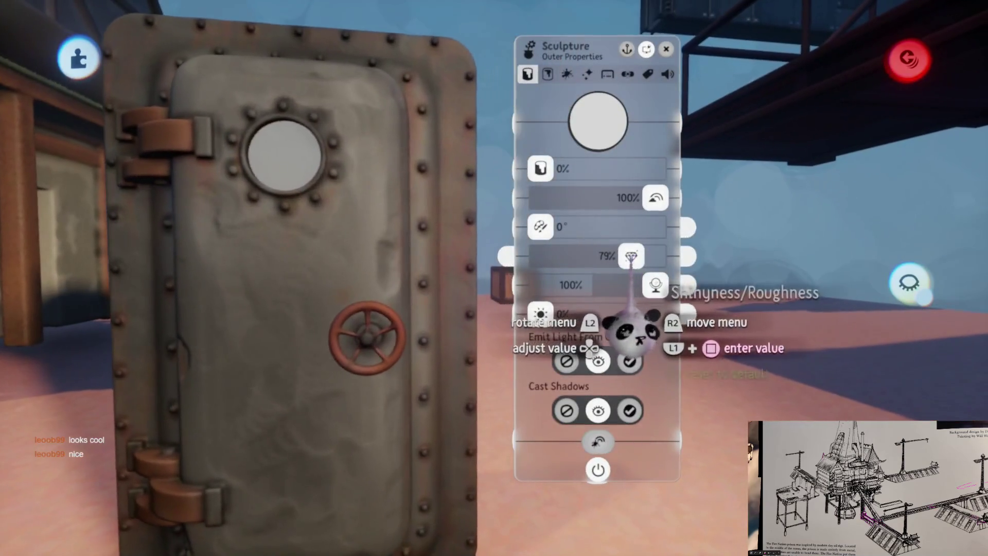
pyautogui.moveTo(614, 256); pyautogui.dragTo(613, 256)
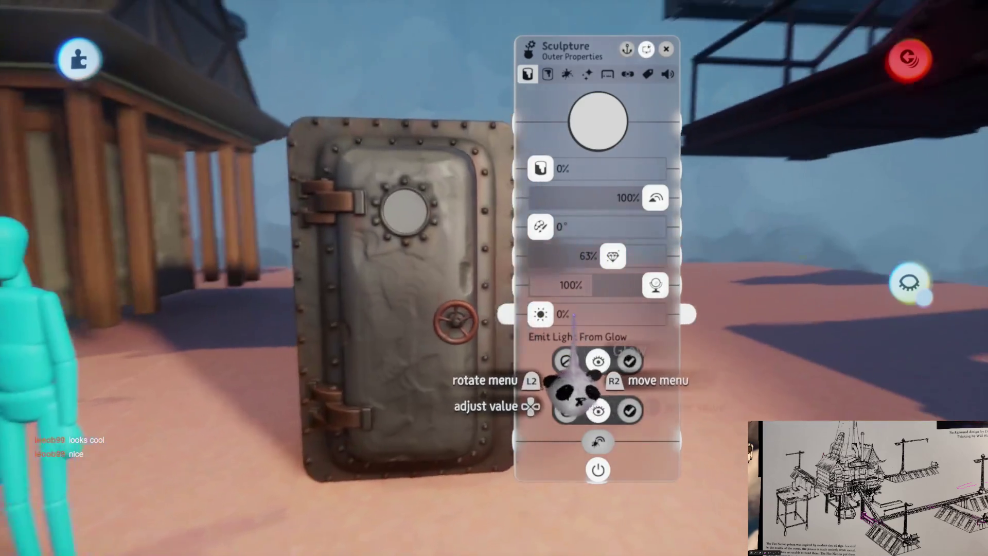
pyautogui.press('Escape')
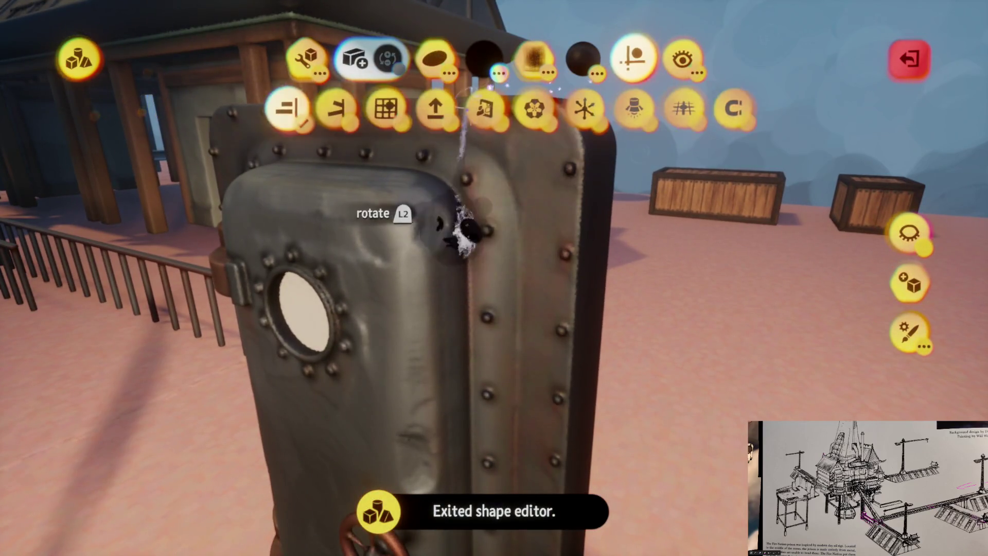
# Step: Switch between reshaping and smearing the door, then leave sculpt mode with the whole door in view
pyautogui.press('Escape')
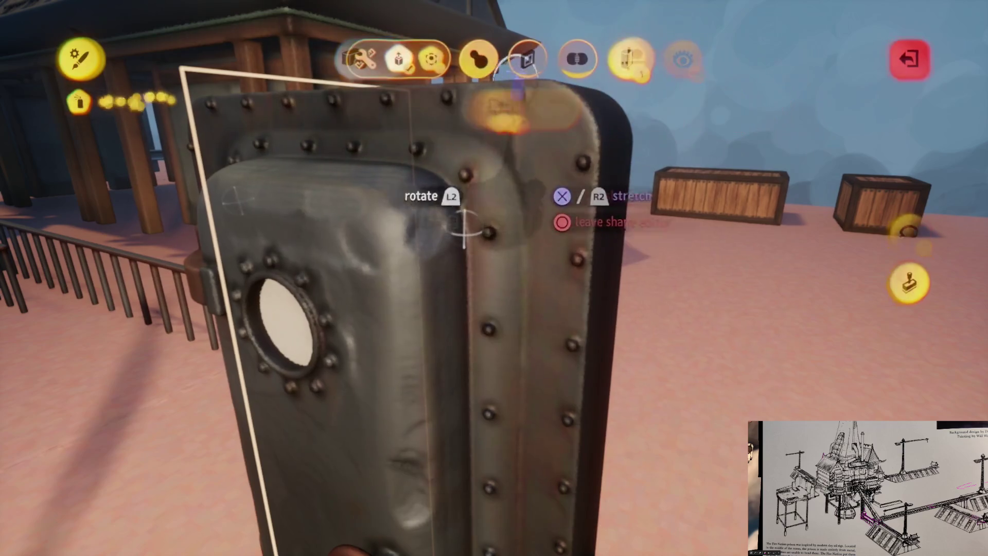
pyautogui.press('Escape')
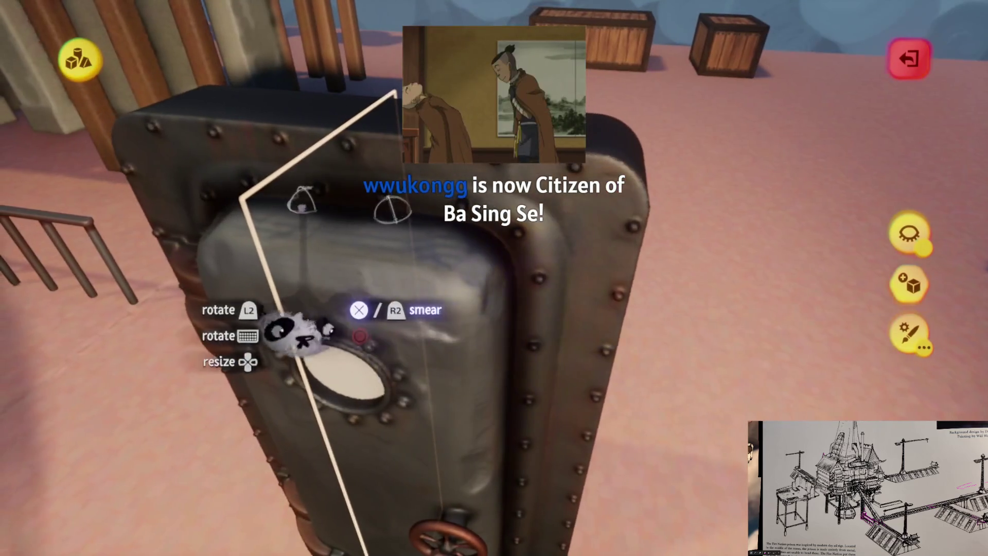
pyautogui.press('Escape')
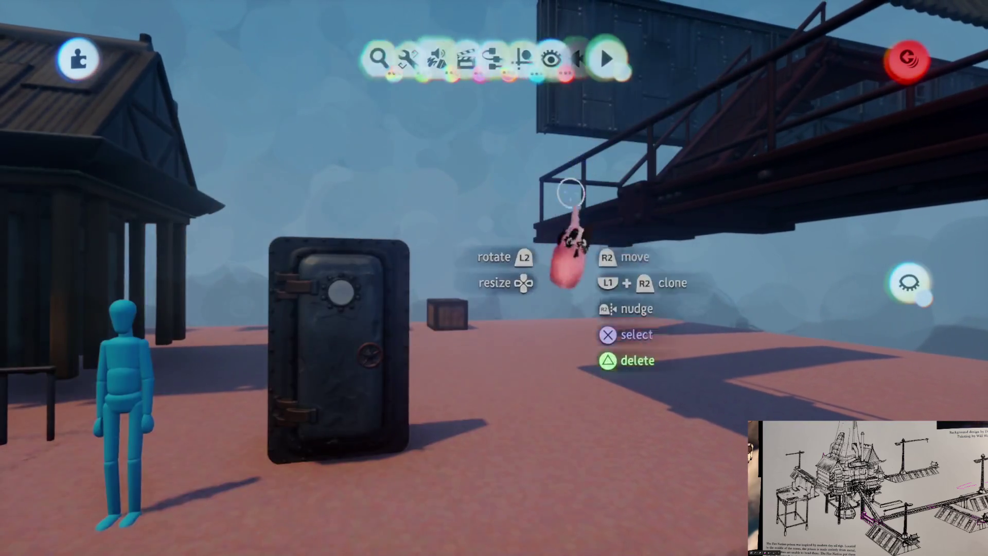
# Step: Reposition the door and save a new version of it
pyautogui.moveTo(571, 193)
pyautogui.mouseDown()
pyautogui.moveTo(480, 309)
pyautogui.moveTo(353, 287)
pyautogui.moveTo(485, 375)
pyautogui.moveTo(434, 214)
pyautogui.moveTo(506, 317)
pyautogui.mouseUp()
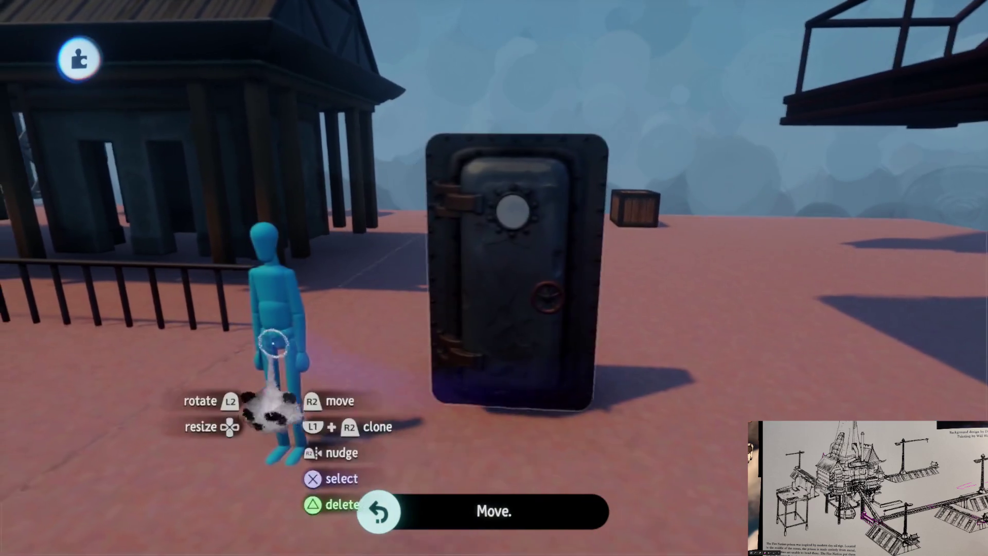
pyautogui.press('Escape')
pyautogui.click(629, 389)
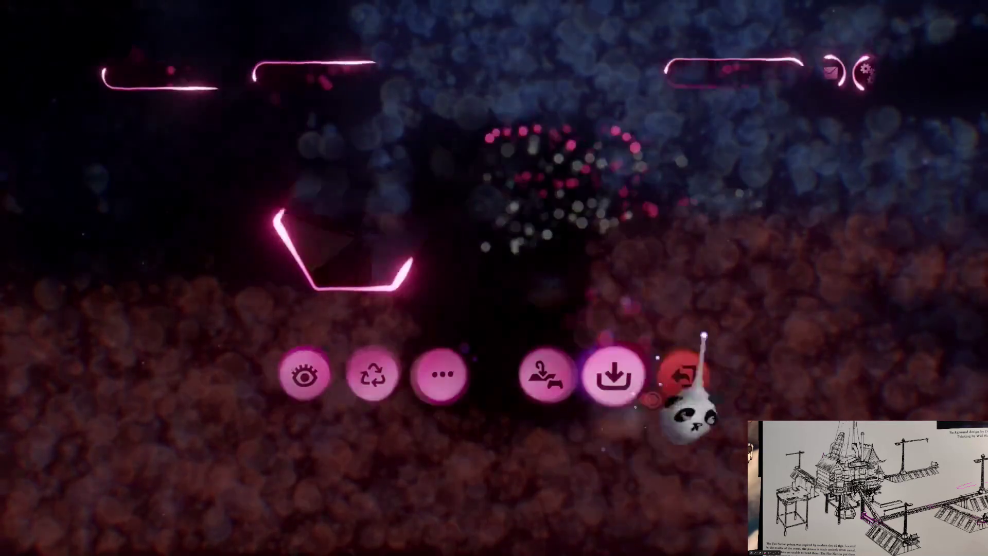
pyautogui.click(914, 54)
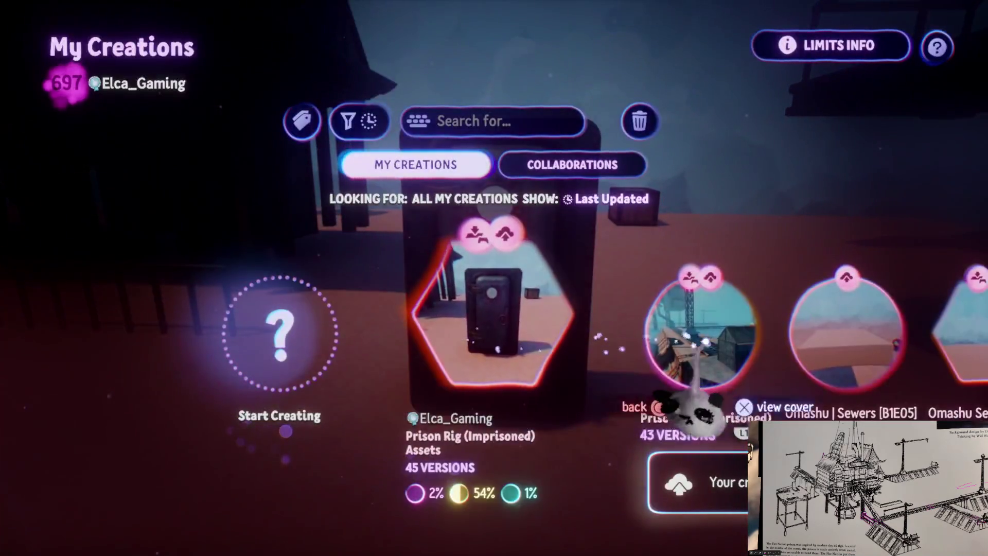
# Step: Open the Prison Rig level from My Creations for editing
pyautogui.click(689, 350)
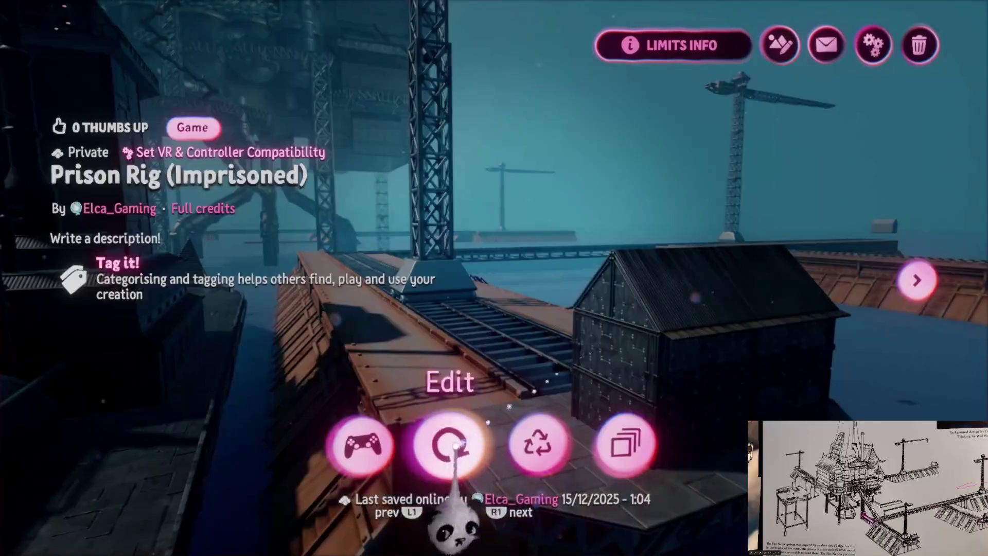
pyautogui.click(449, 442)
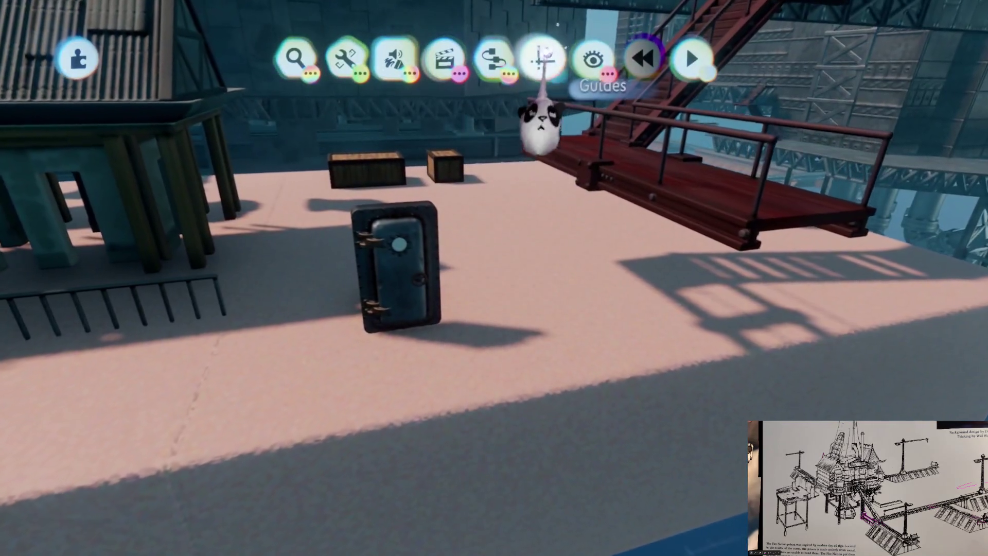
pyautogui.click(543, 59)
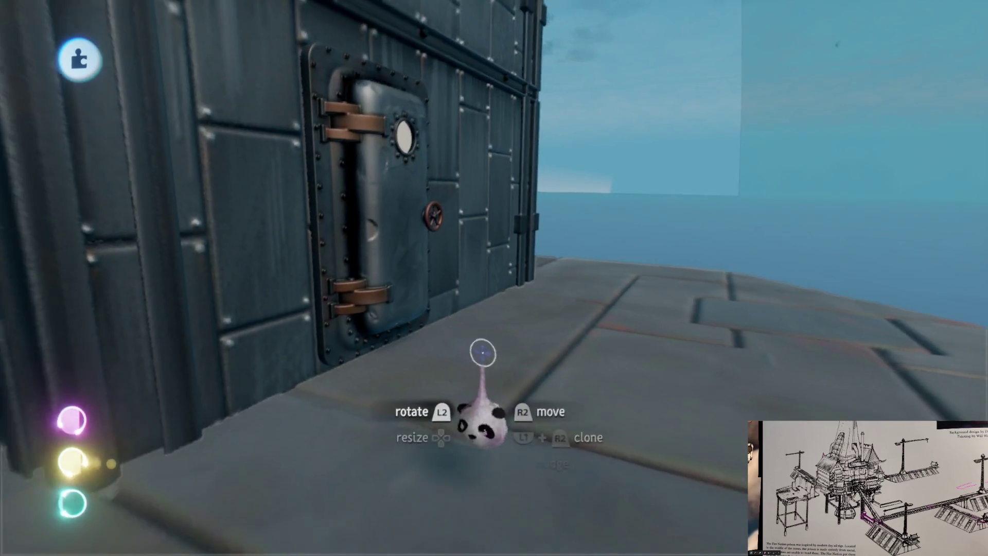
# Step: Start test-playing the Prison Rig level with the door set into the wall
pyautogui.press('Escape')
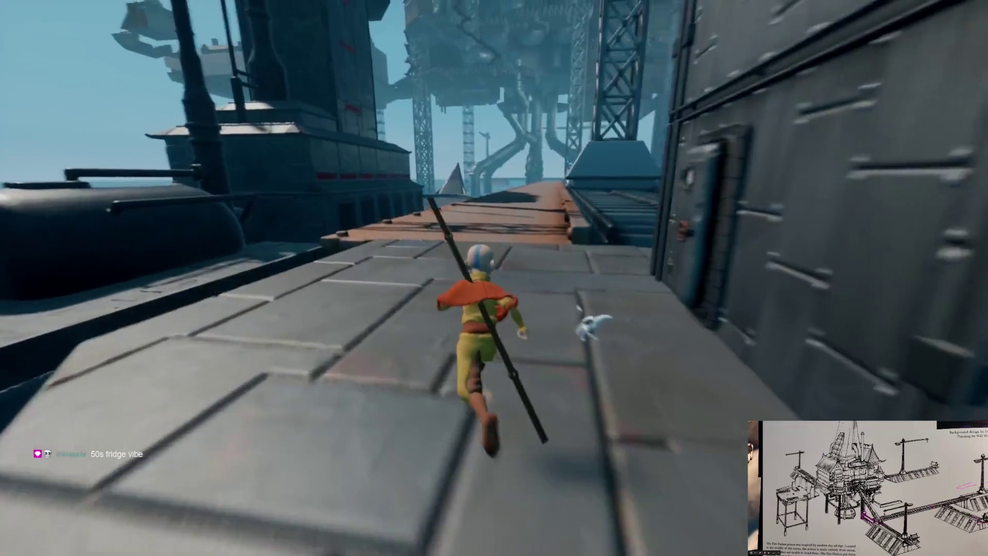
# Step: Pause the playtest and return to editing the Prison Rig level
pyautogui.press('Escape')
pyautogui.press('Return')
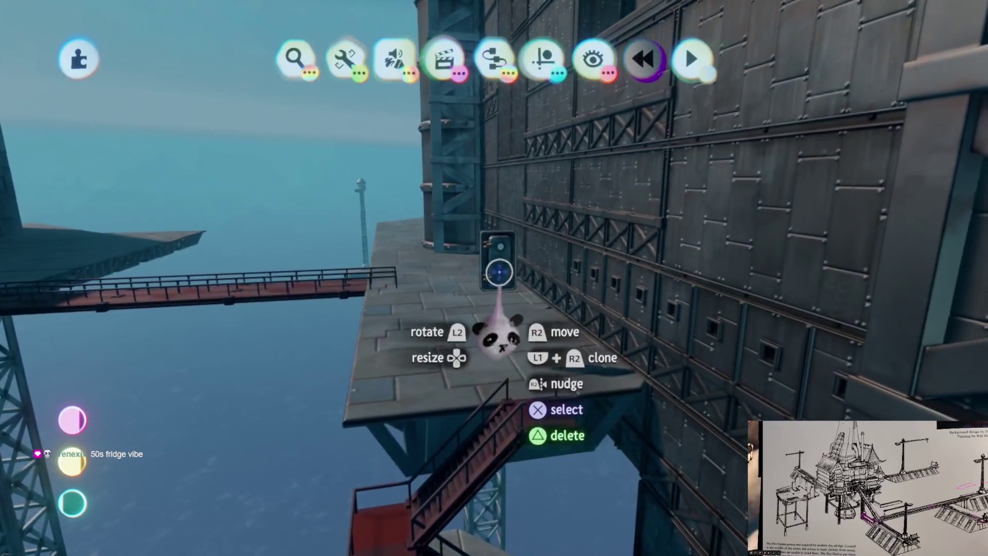
pyautogui.click(540, 59)
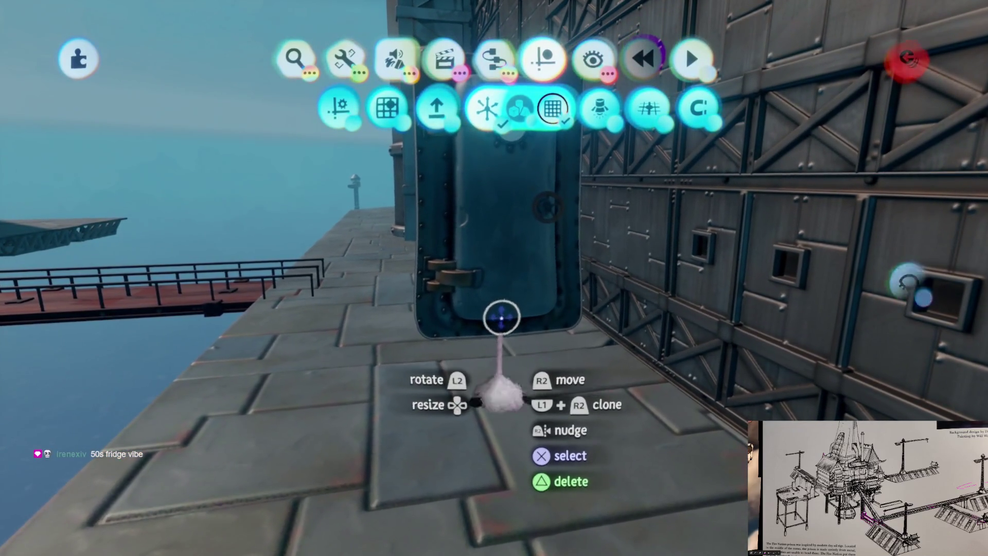
# Step: Undo the door's misplaced moves and carry it to the base of the other wall section
pyautogui.press('Escape')
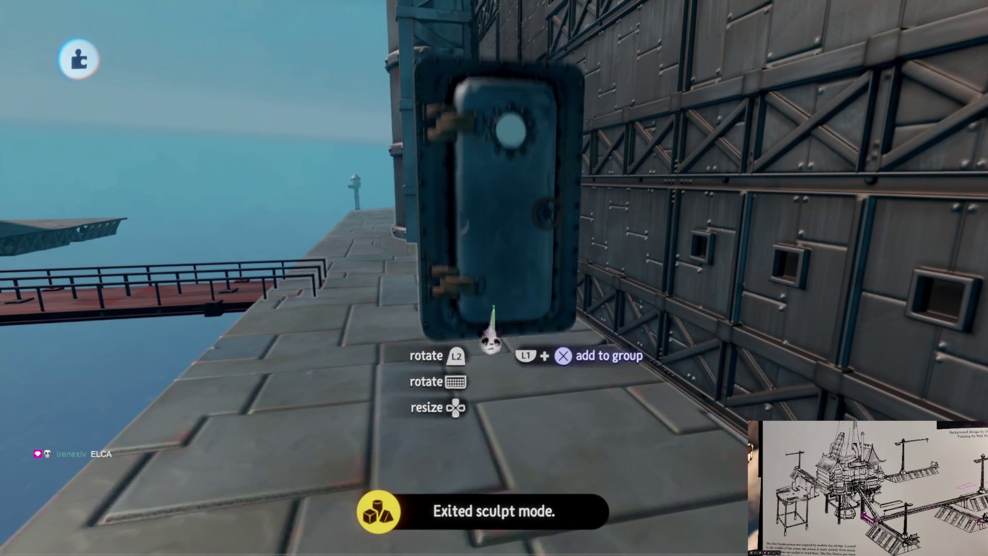
pyautogui.hotkey('ctrl', 'z')
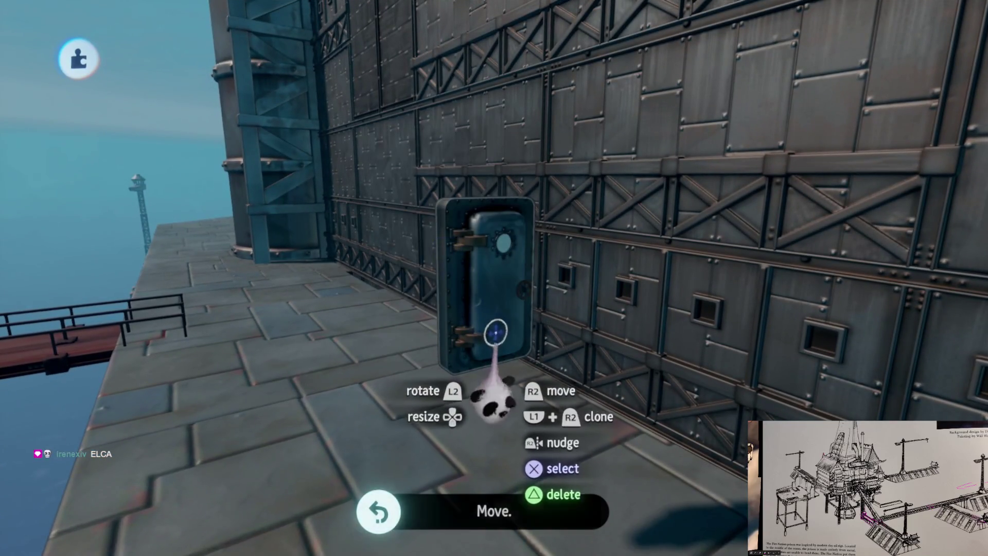
pyautogui.hotkey('ctrl', 'z')
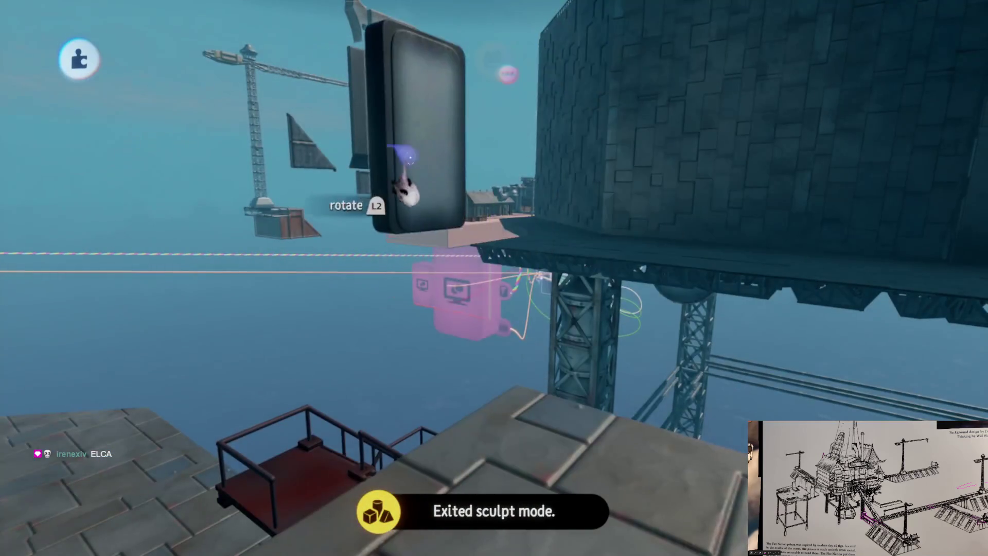
pyautogui.hotkey('ctrl', 'z')
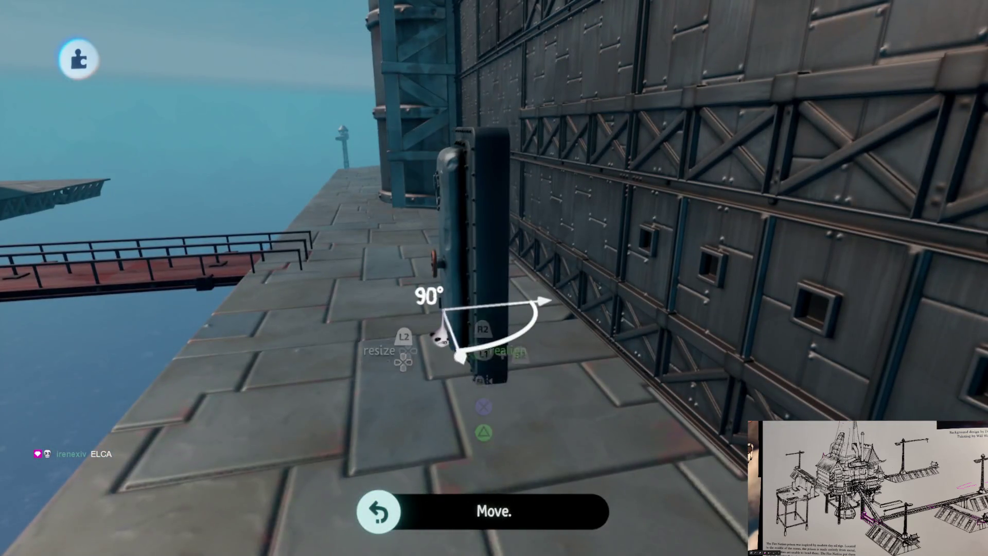
pyautogui.moveTo(458, 305)
pyautogui.mouseDown()
pyautogui.moveTo(474, 276)
pyautogui.moveTo(452, 265)
pyautogui.moveTo(478, 274)
pyautogui.moveTo(467, 287)
pyautogui.moveTo(443, 280)
pyautogui.moveTo(481, 296)
pyautogui.moveTo(477, 282)
pyautogui.moveTo(470, 316)
pyautogui.moveTo(486, 342)
pyautogui.moveTo(474, 346)
pyautogui.moveTo(479, 374)
pyautogui.moveTo(452, 335)
pyautogui.moveTo(462, 359)
pyautogui.mouseUp()
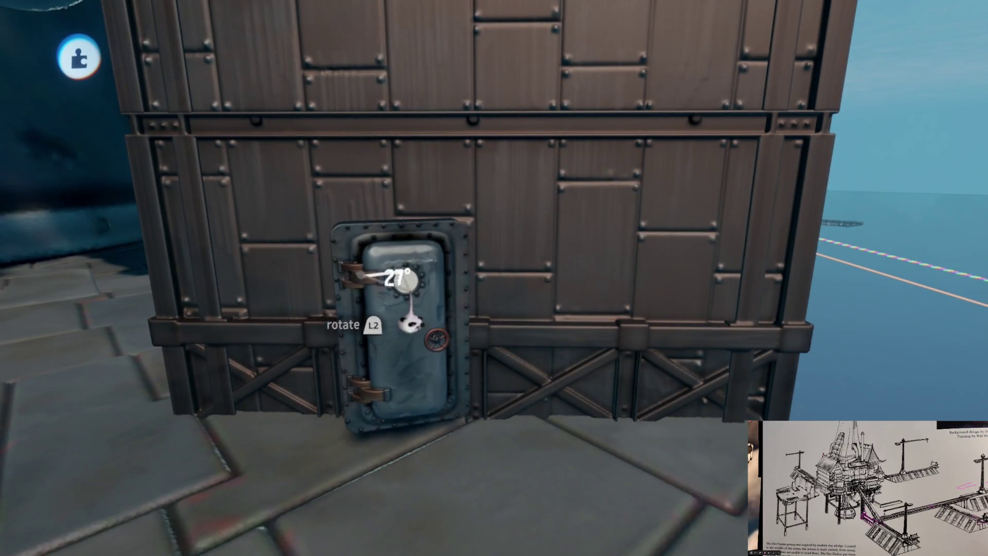
# Step: Bring the door up to the facade above the red staircase and drop it into the riveted panel
pyautogui.moveTo(420, 288)
pyautogui.mouseDown()
pyautogui.moveTo(423, 276)
pyautogui.moveTo(424, 304)
pyautogui.moveTo(453, 293)
pyautogui.moveTo(404, 309)
pyautogui.mouseUp()
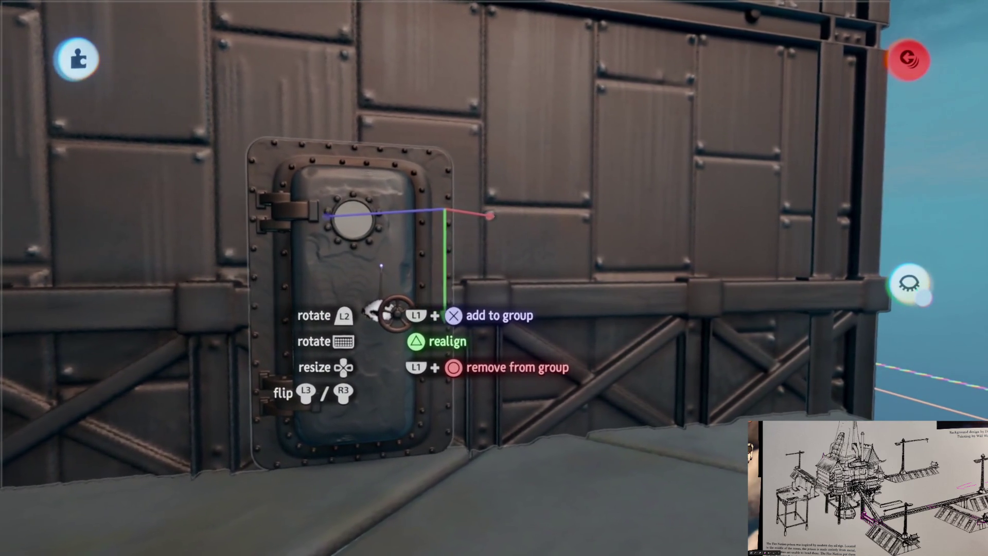
pyautogui.moveTo(388, 266); pyautogui.dragTo(412, 268)
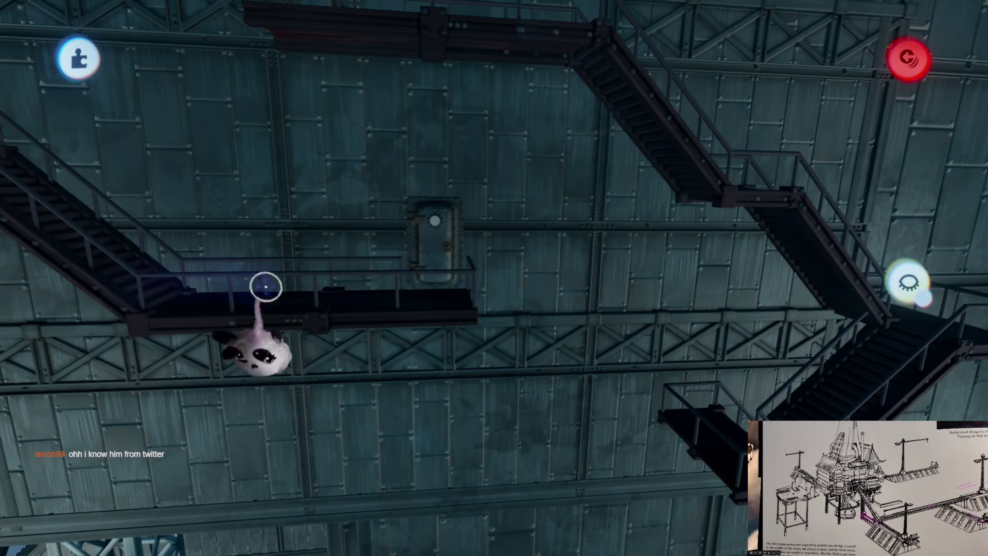
# Step: Pick the riveted door back up off the wall
pyautogui.click(461, 260)
# Step: Carry the door down along the wall toward the lower riveted section beneath the walkways
pyautogui.moveTo(499, 333)
pyautogui.mouseDown()
pyautogui.moveTo(523, 329)
pyautogui.moveTo(529, 353)
pyautogui.moveTo(528, 399)
pyautogui.moveTo(512, 383)
pyautogui.moveTo(507, 356)
pyautogui.moveTo(503, 420)
pyautogui.moveTo(486, 408)
pyautogui.moveTo(494, 221)
pyautogui.moveTo(502, 378)
pyautogui.mouseUp()
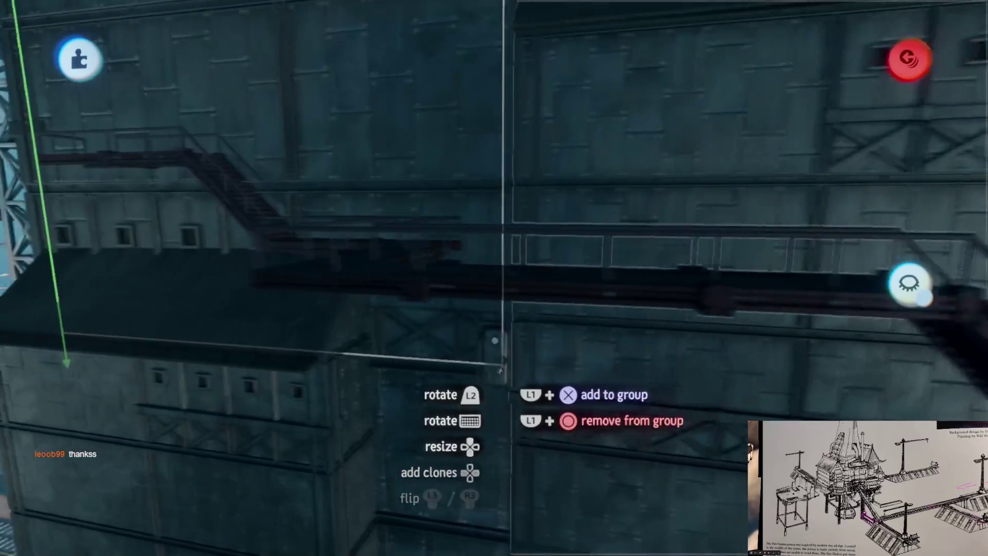
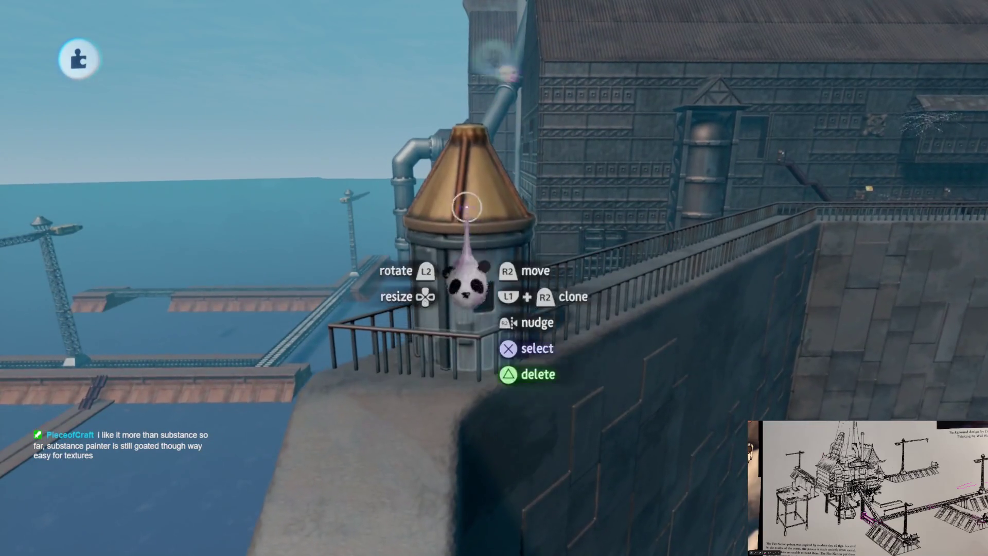
# Step: Turn on grid snapping and drop a clone of the conical-roofed turret on the wall edge
pyautogui.click(378, 107)
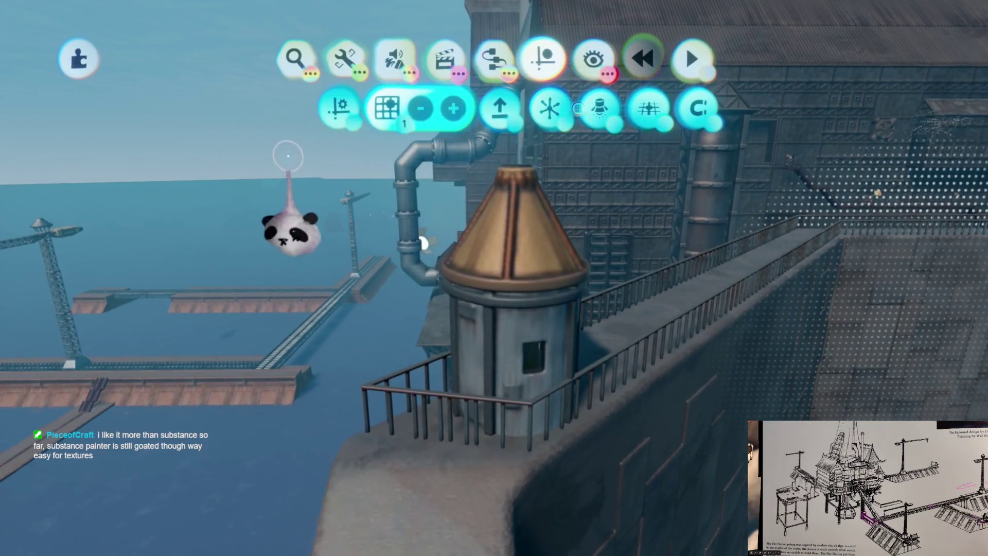
pyautogui.moveTo(503, 281)
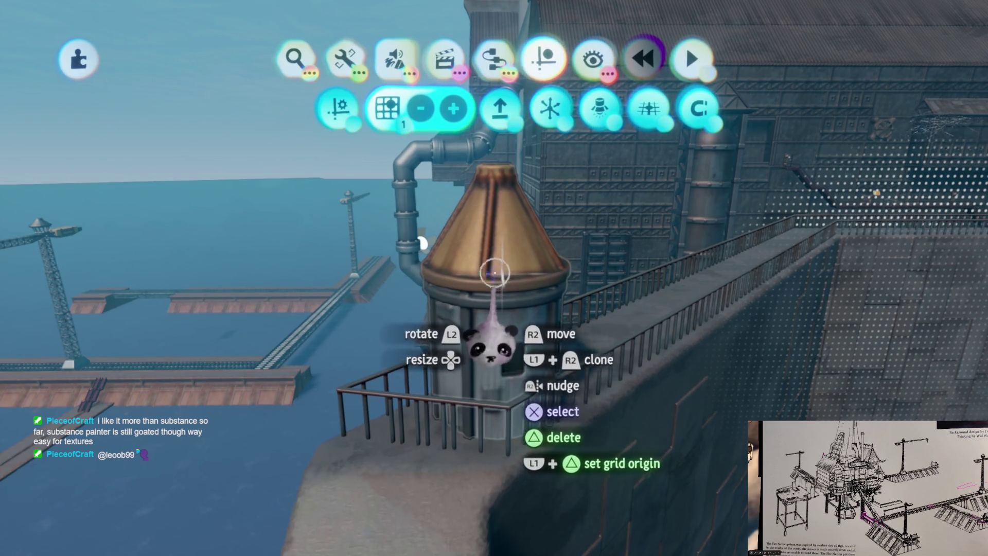
pyautogui.press('Escape')
pyautogui.moveTo(471, 329)
pyautogui.mouseDown()
pyautogui.moveTo(479, 368)
pyautogui.moveTo(484, 355)
pyautogui.moveTo(481, 399)
pyautogui.moveTo(482, 383)
pyautogui.mouseUp()
pyautogui.moveTo(386, 330)
pyautogui.mouseDown()
pyautogui.moveTo(462, 307)
pyautogui.moveTo(434, 308)
pyautogui.moveTo(483, 415)
pyautogui.mouseUp()
pyautogui.press('Escape')
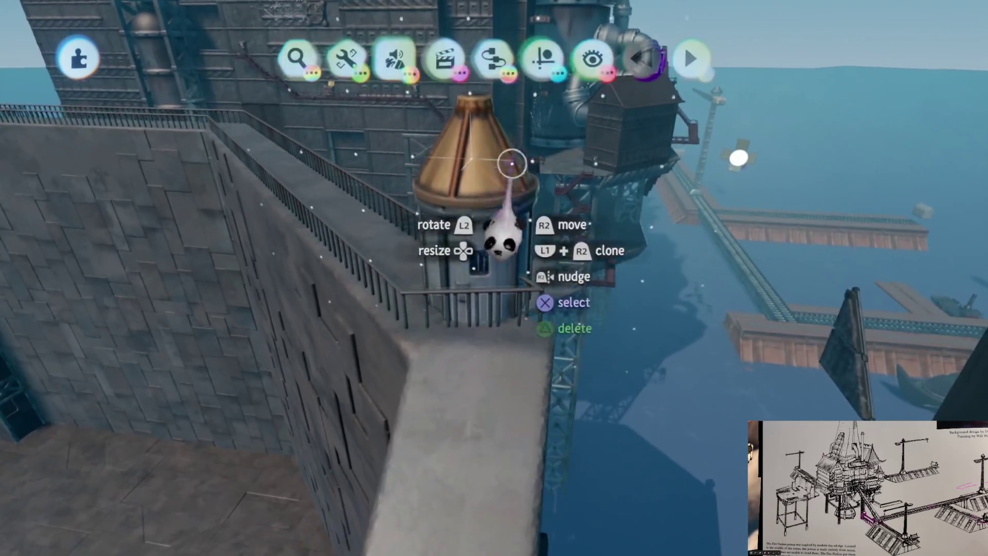
# Step: Fine-tune the turret copy's position on the railed rampart using Precise Move
pyautogui.click(538, 175)
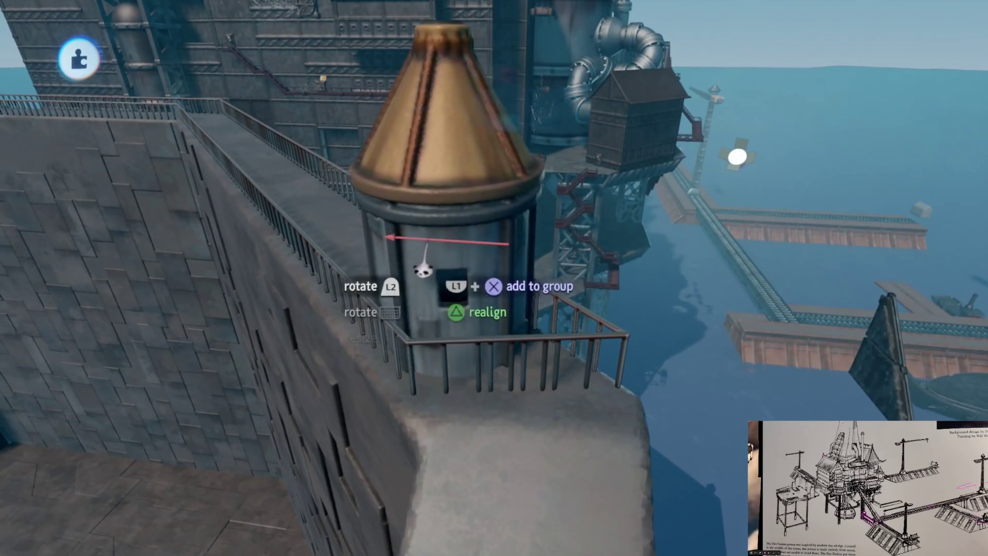
pyautogui.moveTo(445, 300); pyautogui.dragTo(453, 380)
pyautogui.press('Escape')
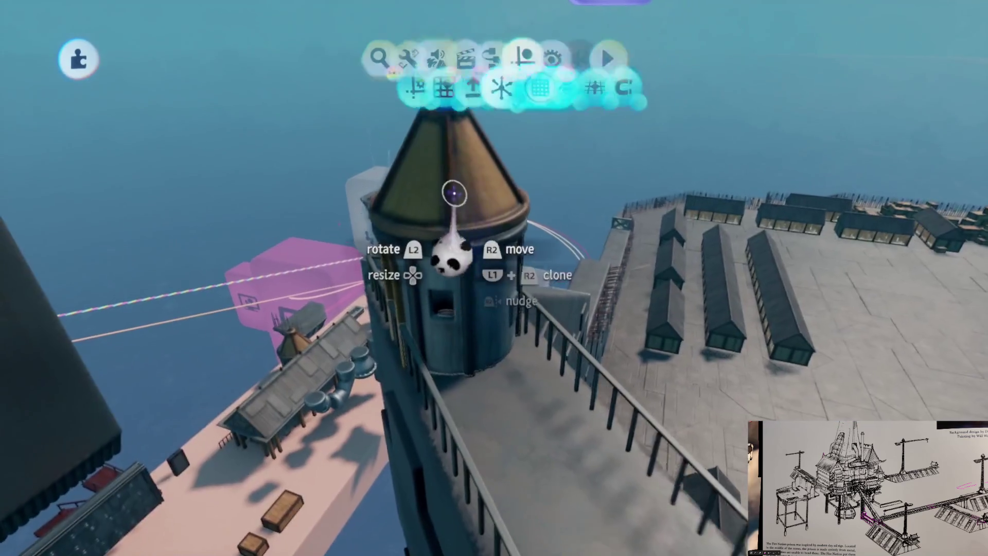
pyautogui.moveTo(495, 233)
pyautogui.mouseDown()
pyautogui.moveTo(487, 251)
pyautogui.moveTo(488, 211)
pyautogui.mouseUp()
pyautogui.press('Escape')
pyautogui.press('Escape')
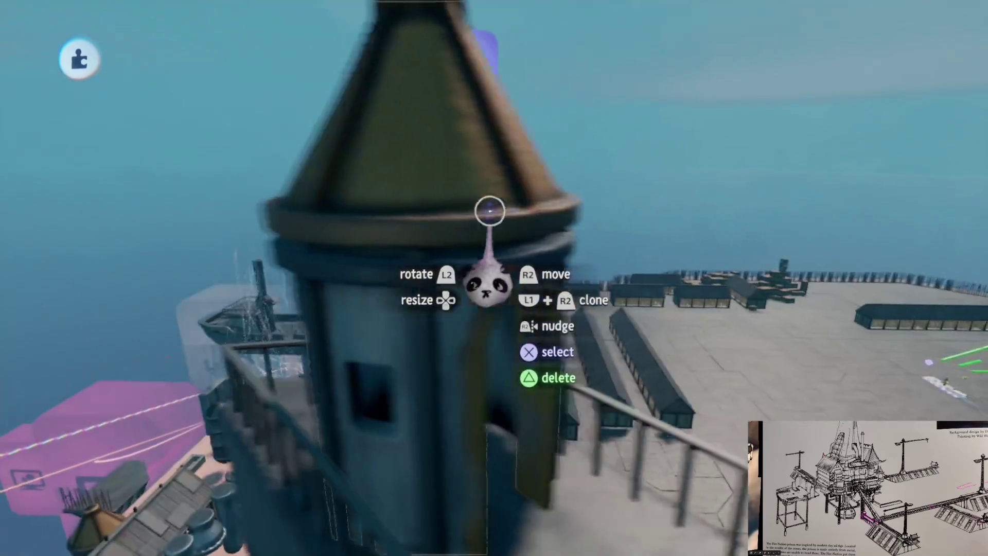
pyautogui.moveTo(489, 211); pyautogui.dragTo(441, 177)
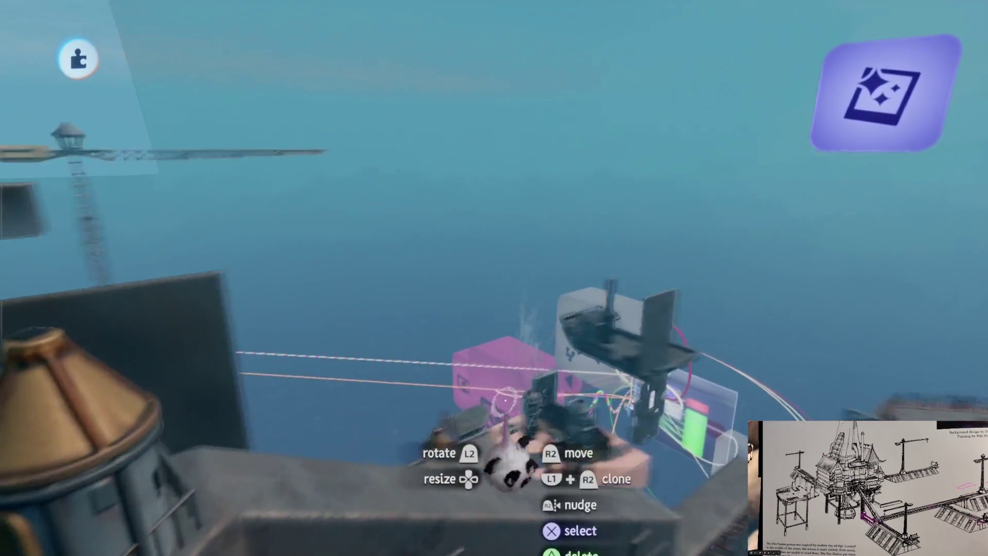
# Step: Orbit the camera up toward the tall tower rooftop and the grey stone wall
pyautogui.moveTo(507, 461)
pyautogui.mouseDown()
pyautogui.moveTo(515, 327)
pyautogui.moveTo(497, 363)
pyautogui.moveTo(495, 345)
pyautogui.mouseUp()
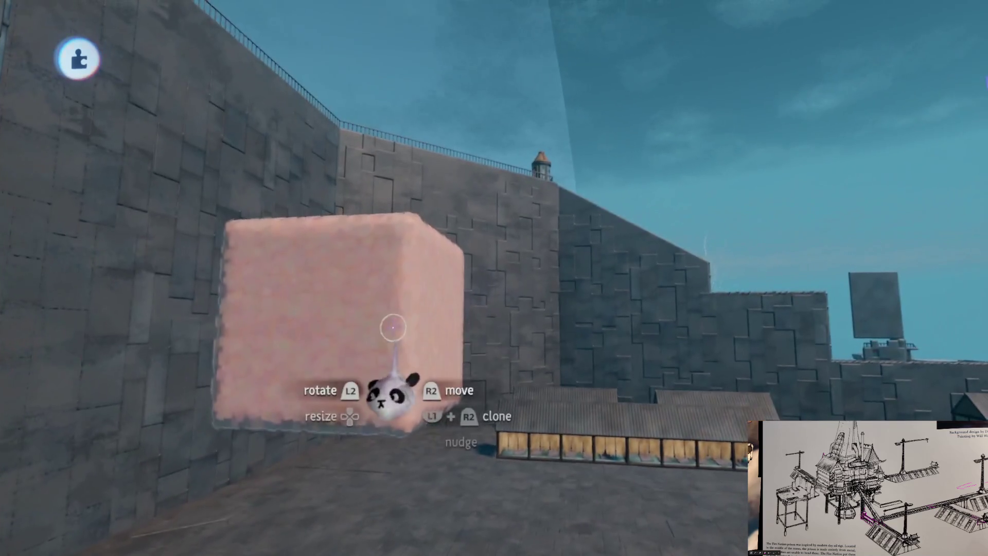
# Step: Clone the pink block twice and line the copies and original up along the wall
pyautogui.moveTo(380, 370)
pyautogui.mouseDown()
pyautogui.moveTo(549, 242)
pyautogui.moveTo(538, 232)
pyautogui.mouseUp()
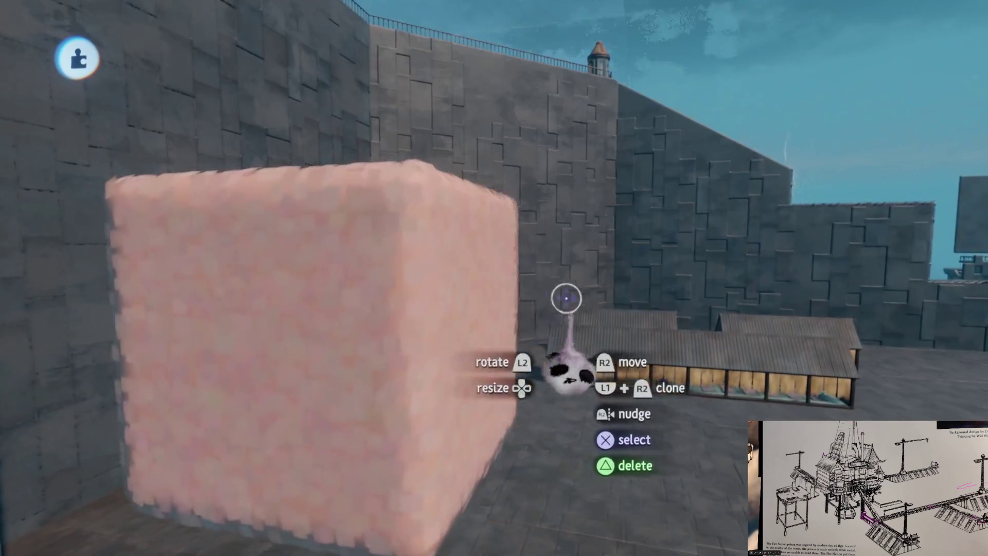
pyautogui.moveTo(378, 348)
pyautogui.mouseDown()
pyautogui.moveTo(595, 258)
pyautogui.moveTo(685, 373)
pyautogui.mouseUp()
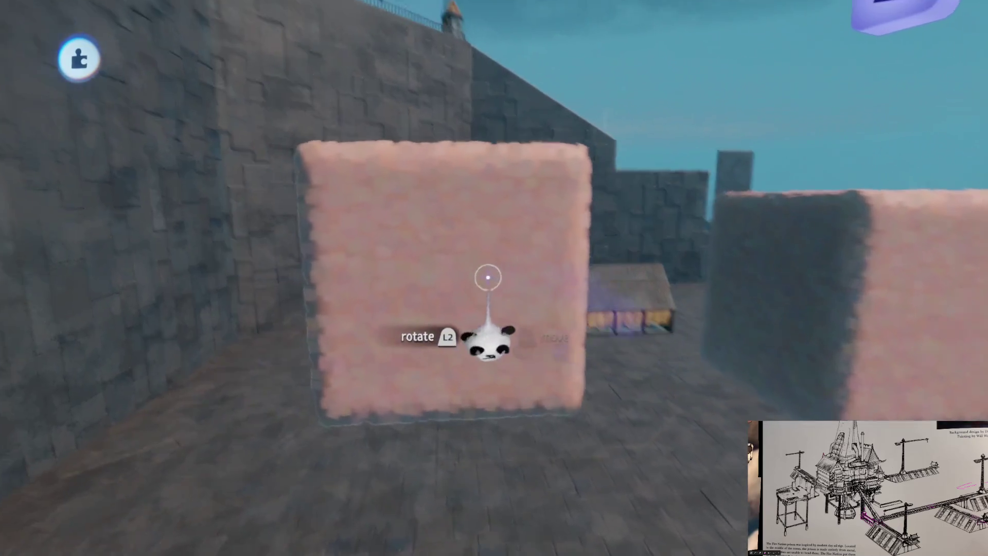
pyautogui.moveTo(489, 278)
pyautogui.mouseDown()
pyautogui.moveTo(419, 287)
pyautogui.moveTo(393, 156)
pyautogui.moveTo(516, 276)
pyautogui.mouseUp()
pyautogui.moveTo(510, 268)
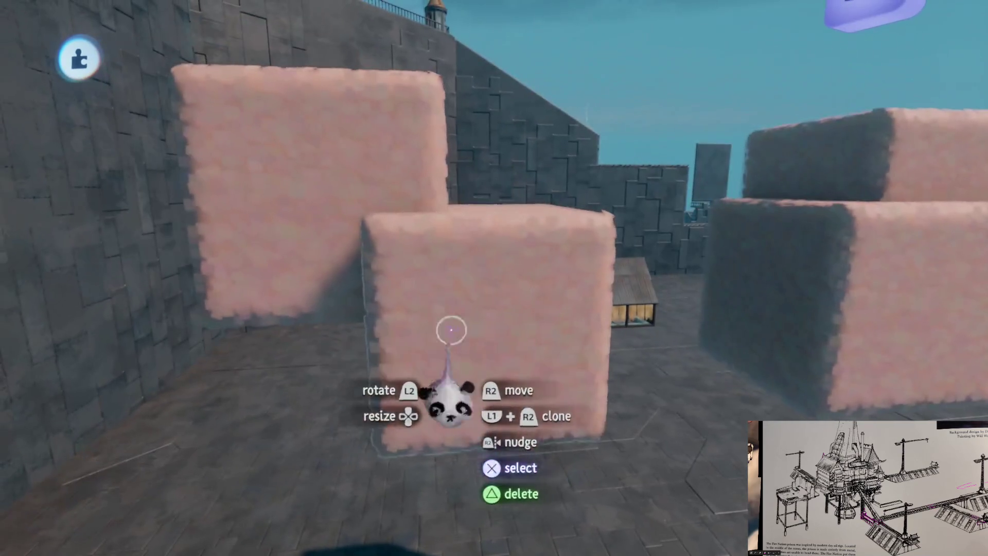
pyautogui.moveTo(494, 355)
pyautogui.mouseDown()
pyautogui.moveTo(468, 320)
pyautogui.moveTo(490, 347)
pyautogui.moveTo(507, 338)
pyautogui.mouseUp()
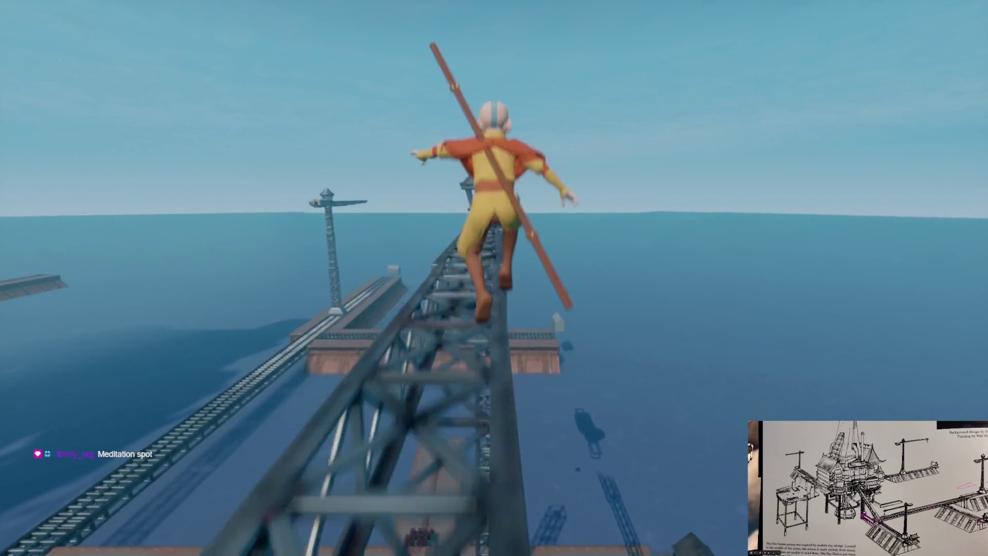
# Step: Glide Aang across the rig, land on the round tower cap and meditate
pyautogui.press('space')
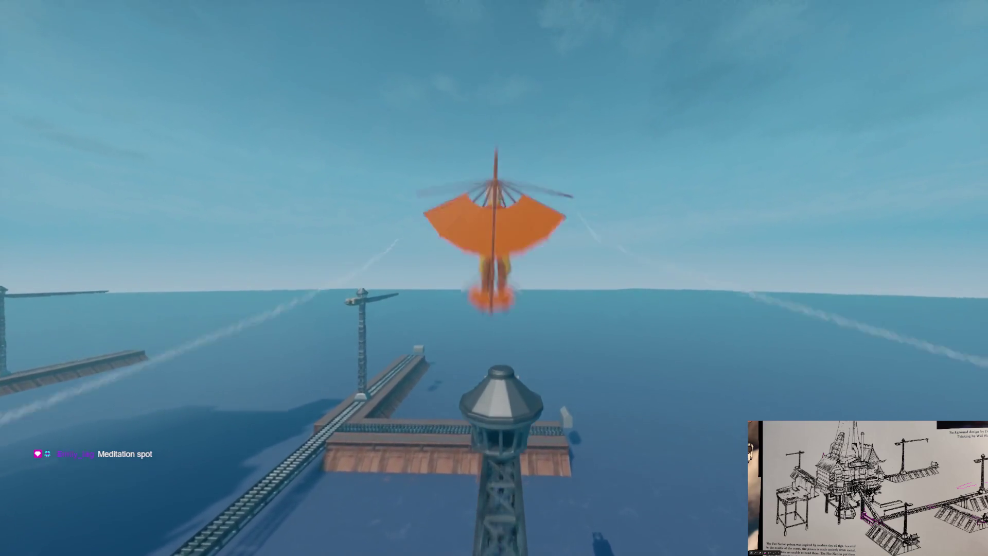
pyautogui.press('space')
pyautogui.press('space')
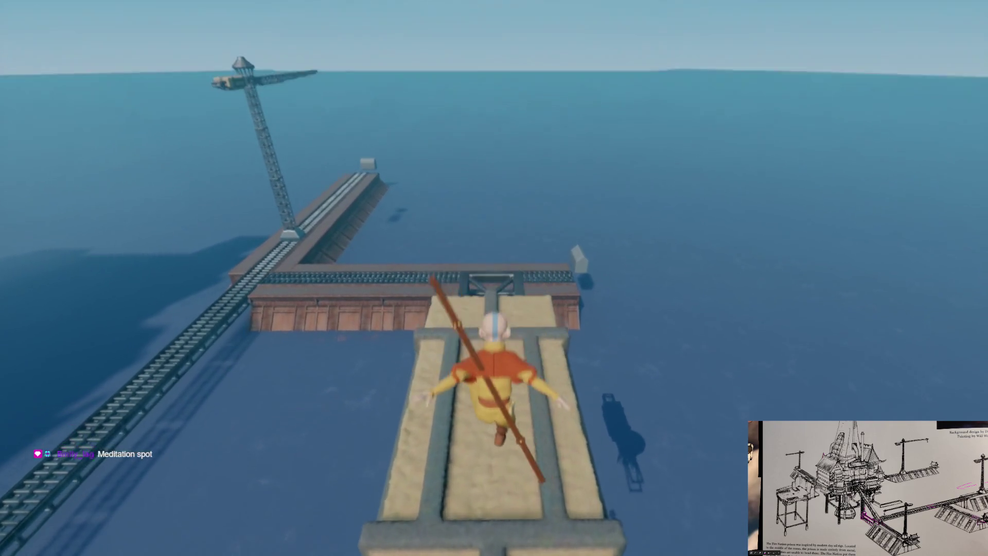
pyautogui.press('space')
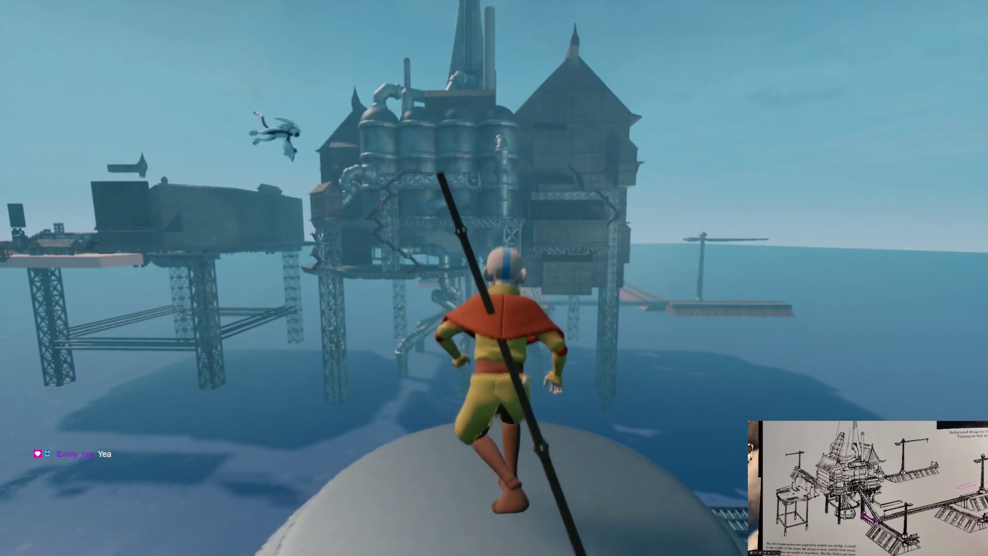
pyautogui.press('c')
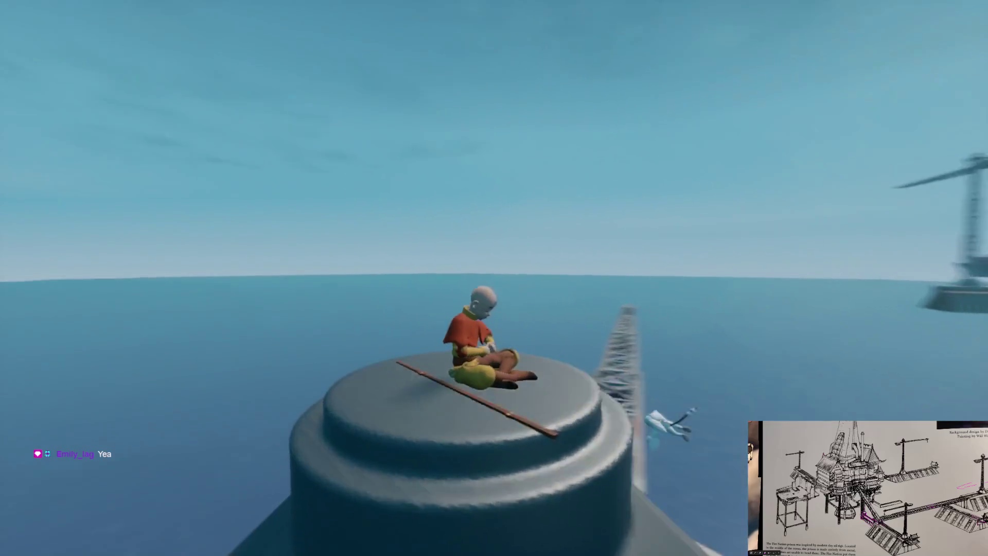